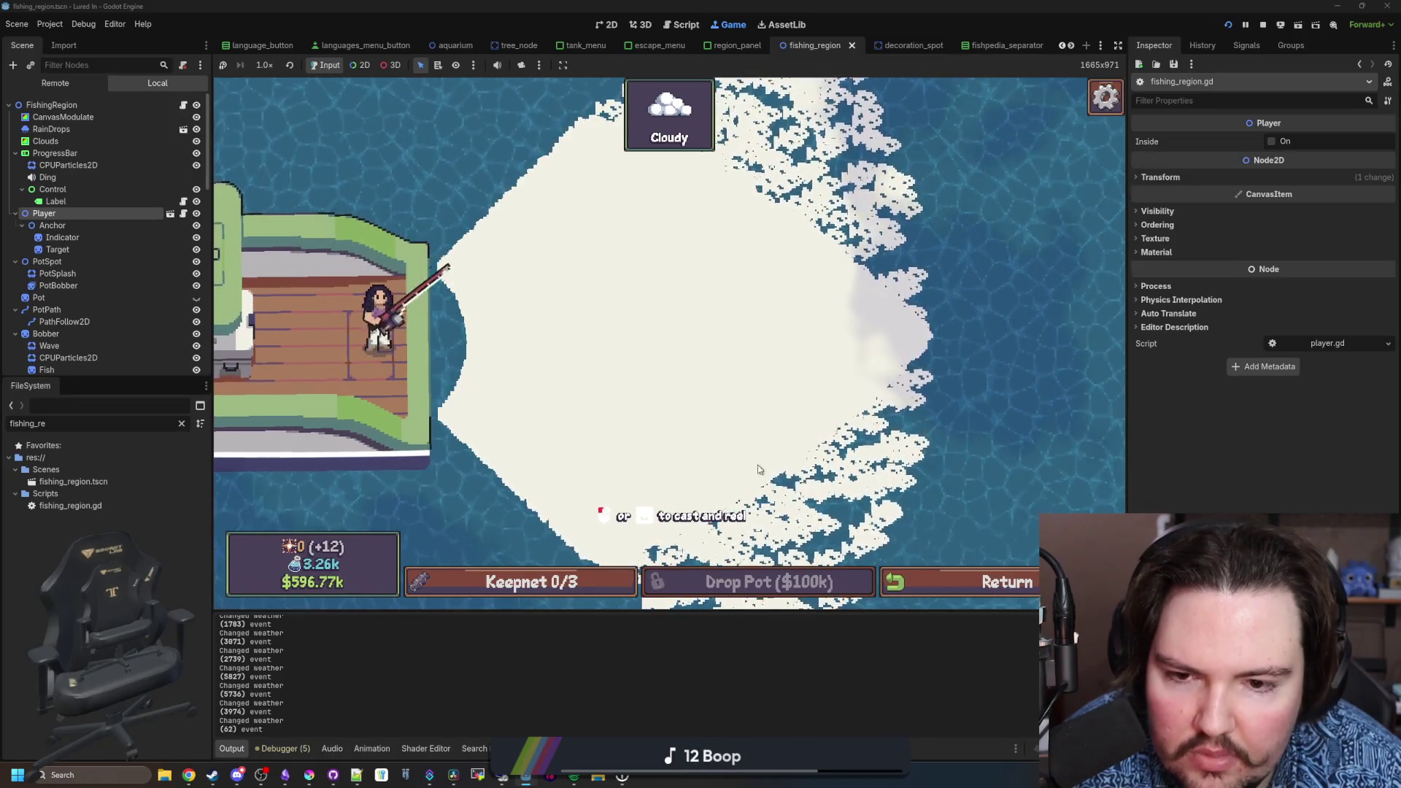
- Reel in a test cast, then open fishing_region.gd at the splash point lines 205–206
drag(924, 334, 928, 338)
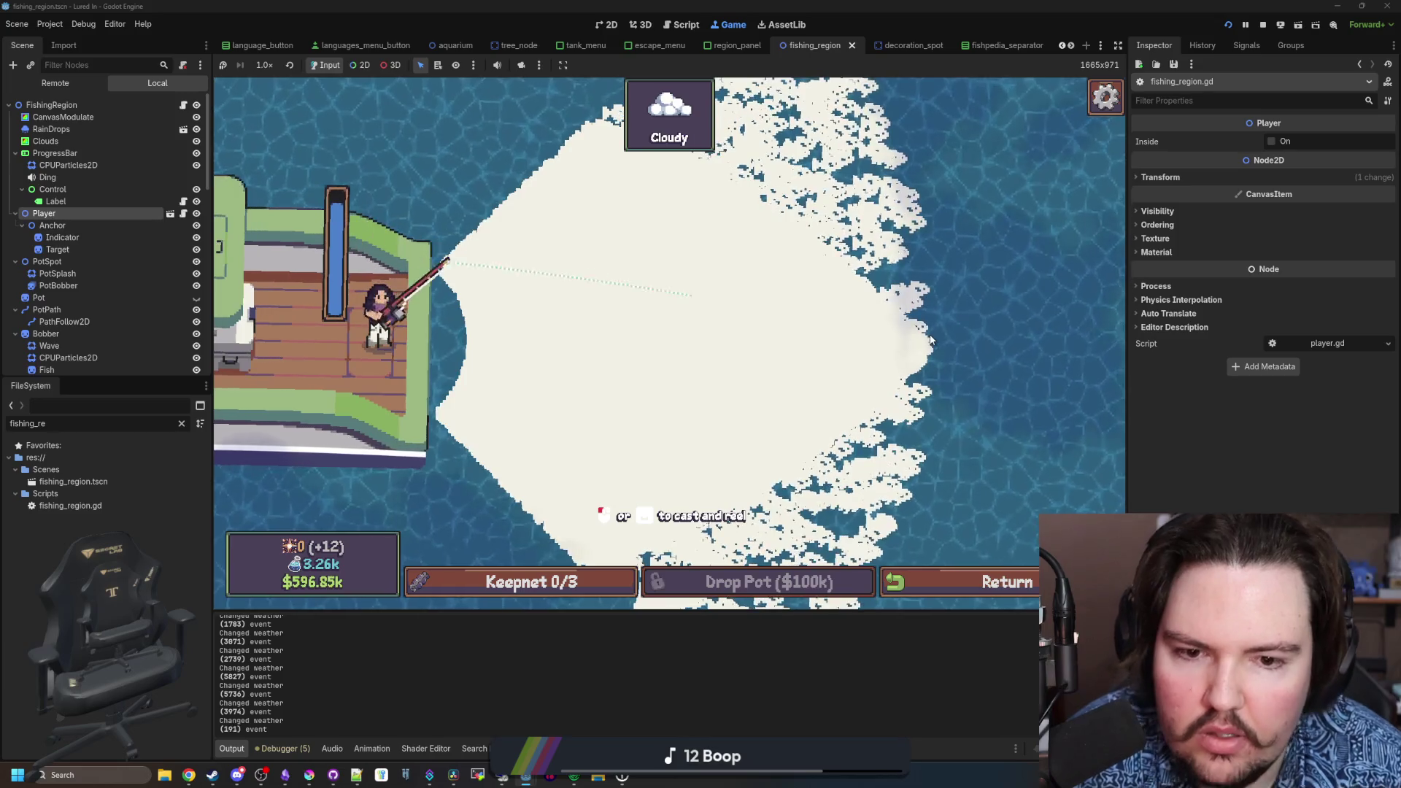
click(930, 339)
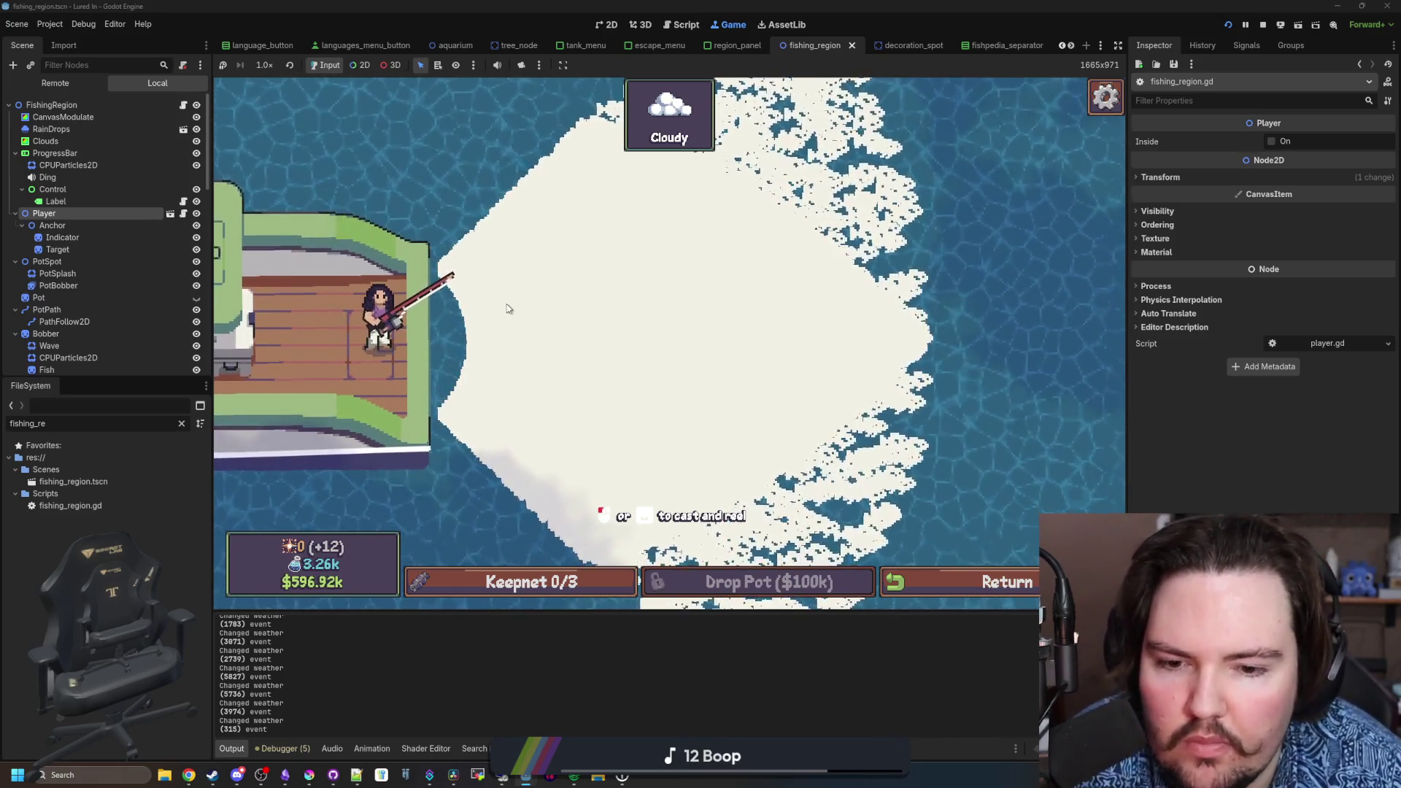
click(184, 107)
click(553, 391)
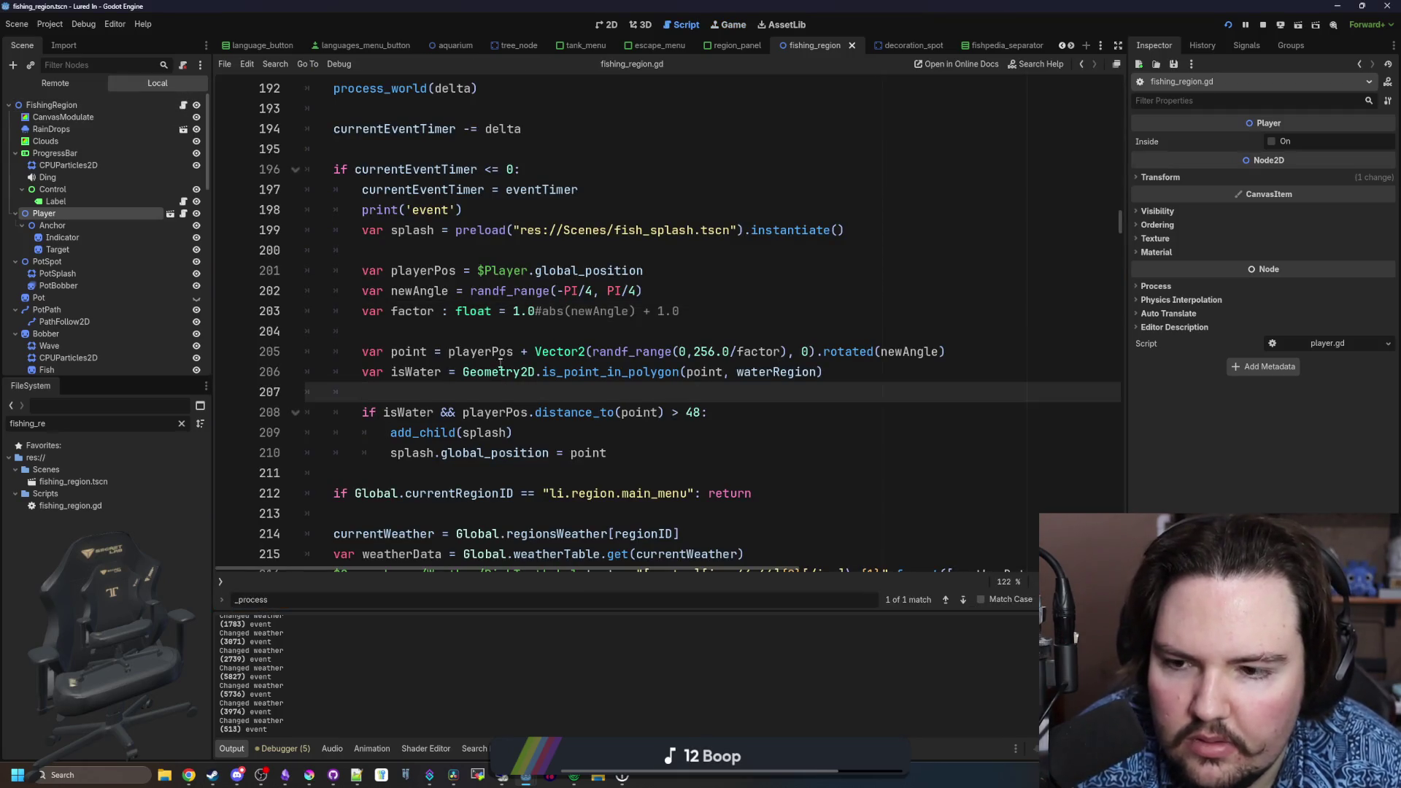
click(508, 327)
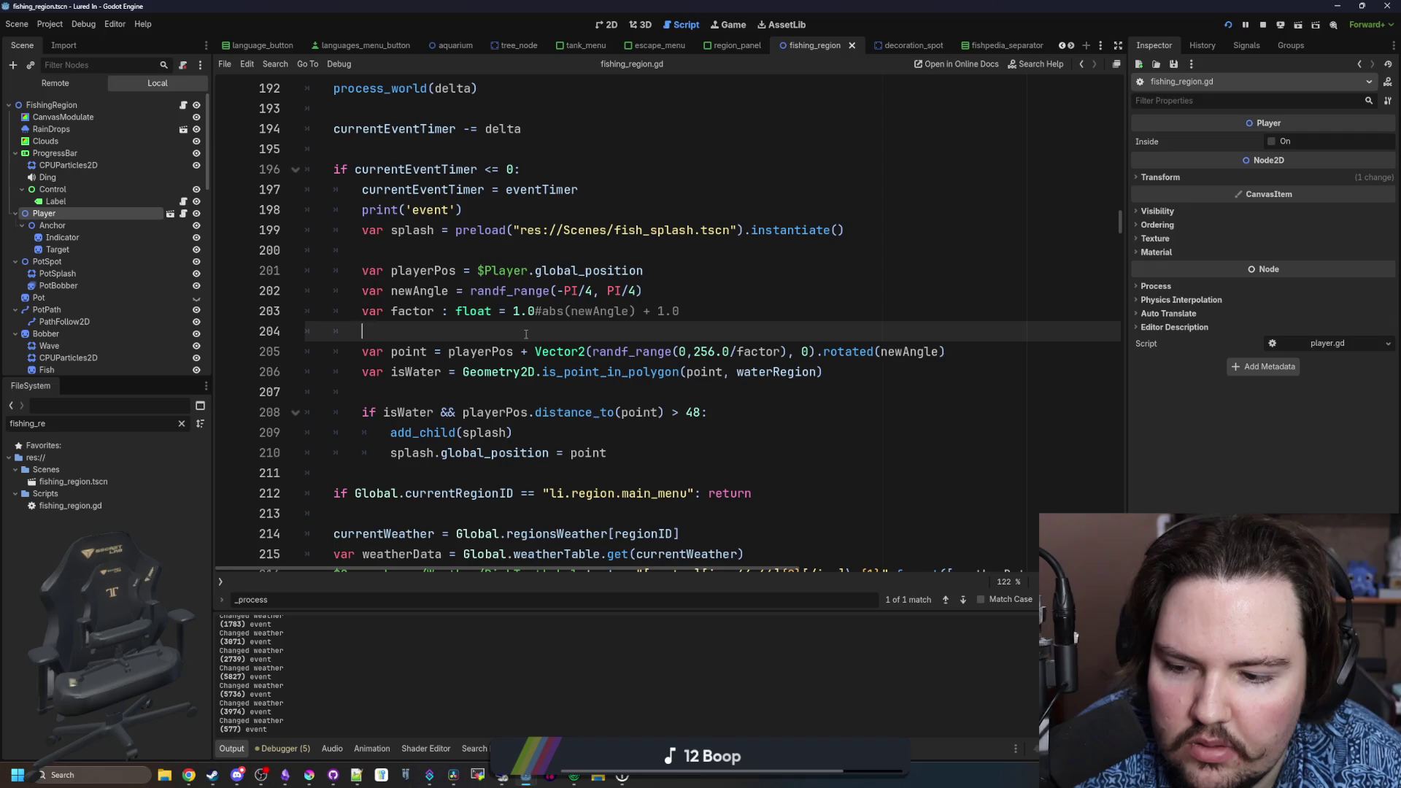
mouse_move(580, 397)
mouse_down()
mouse_move(387, 372)
mouse_move(386, 352)
mouse_up()
click(455, 327)
- Insert point.y = clampf(point.y, -128, 128) above the isWater check and save the script
click(449, 390)
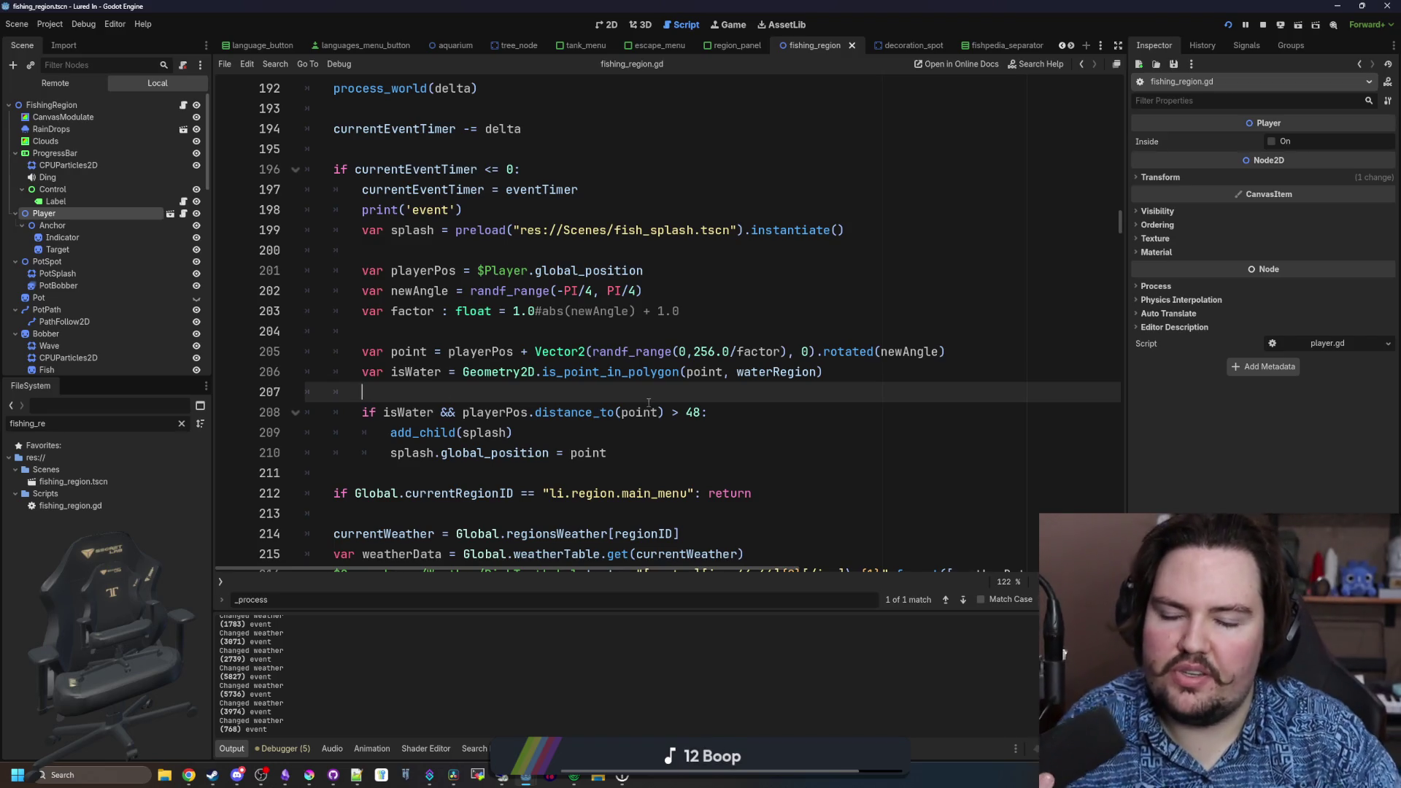
key(Return)
key(Return)
key(Up)
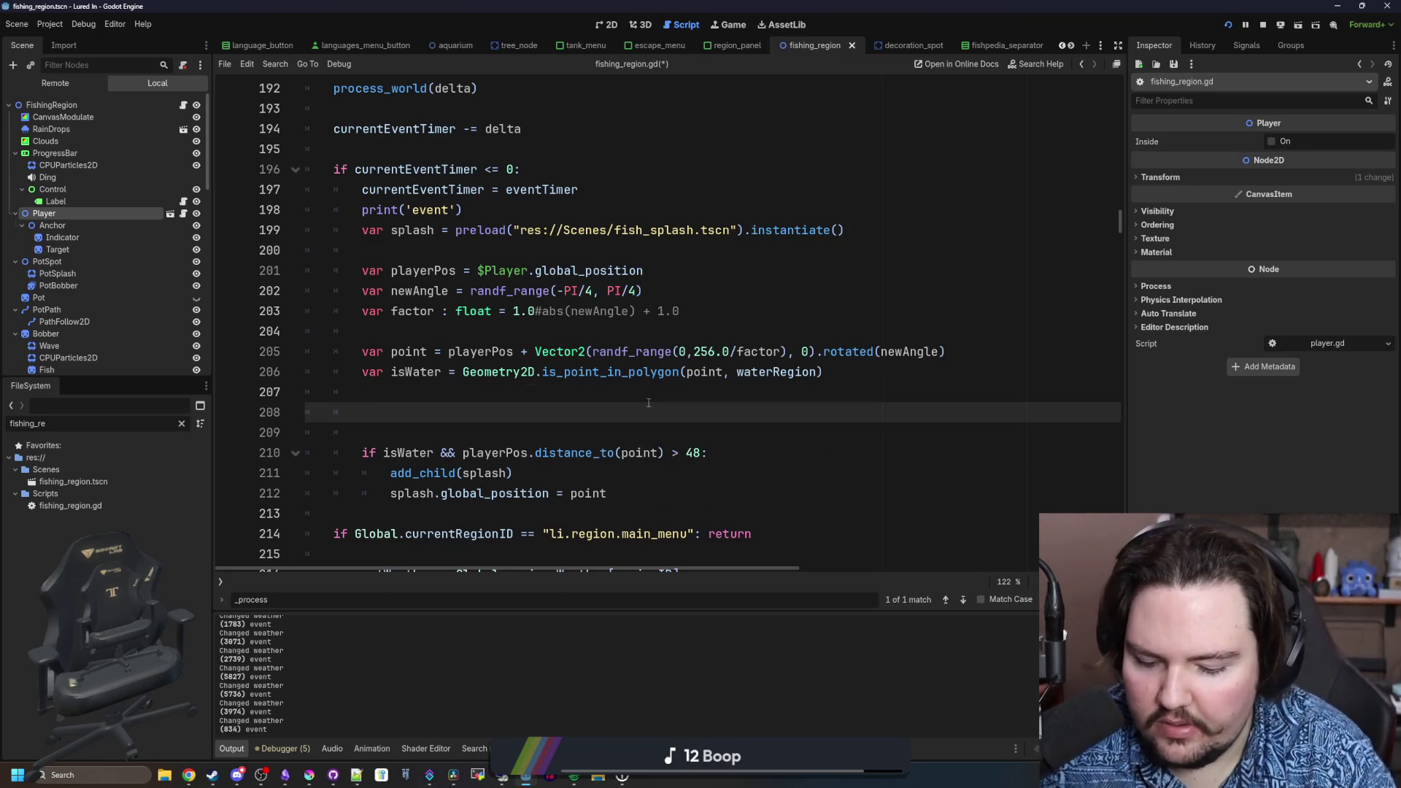
text(point.y = clampf()
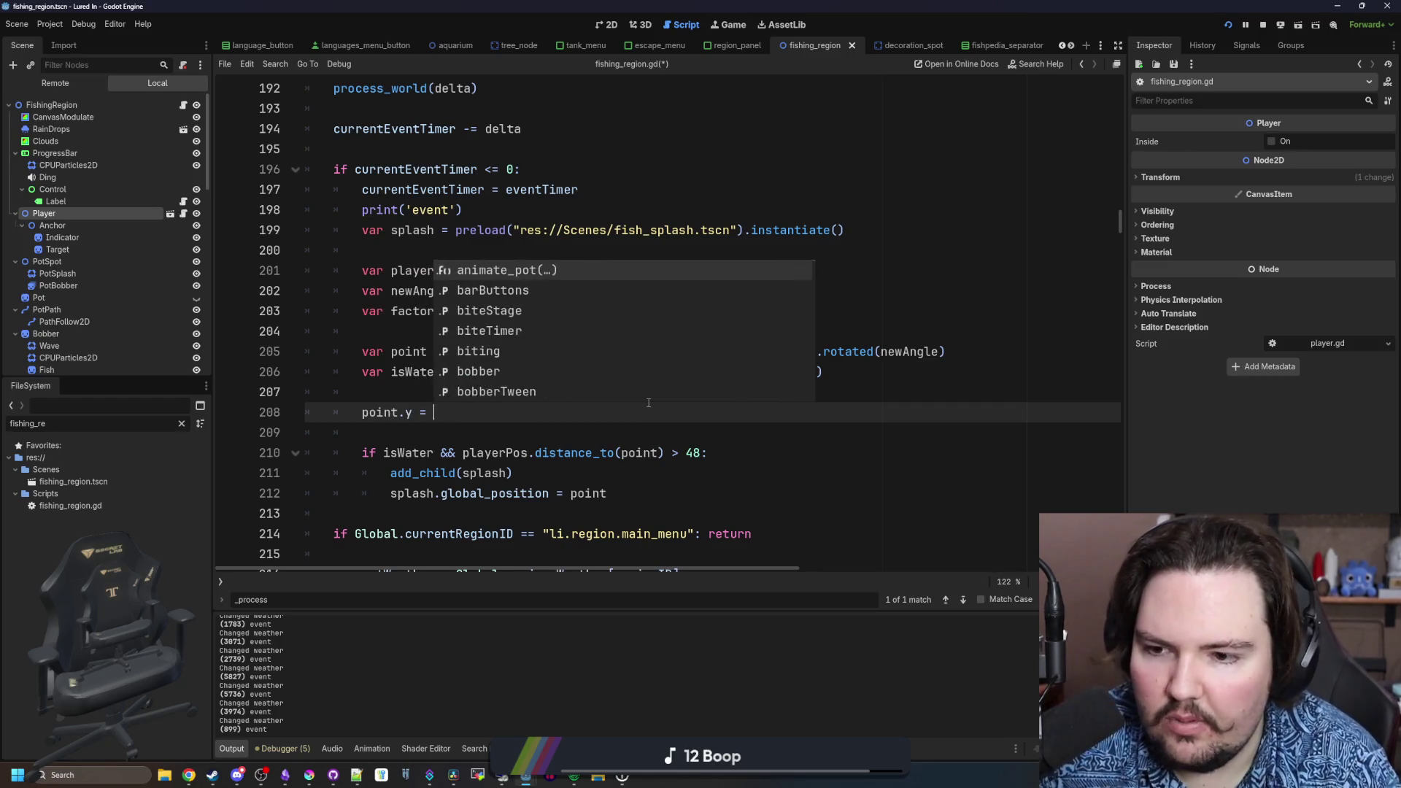
key(BackSpace)
key(BackSpace)
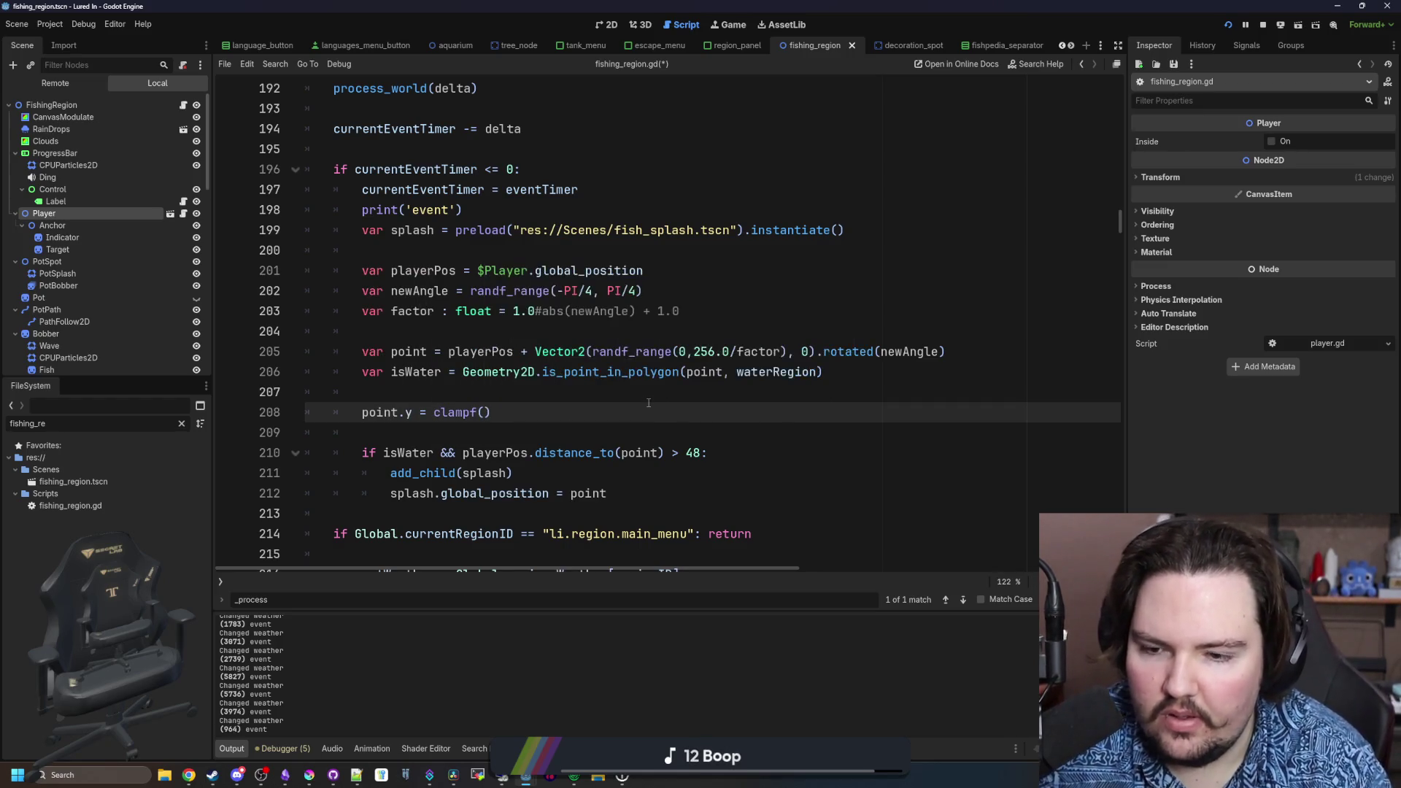
text(-128, 128)
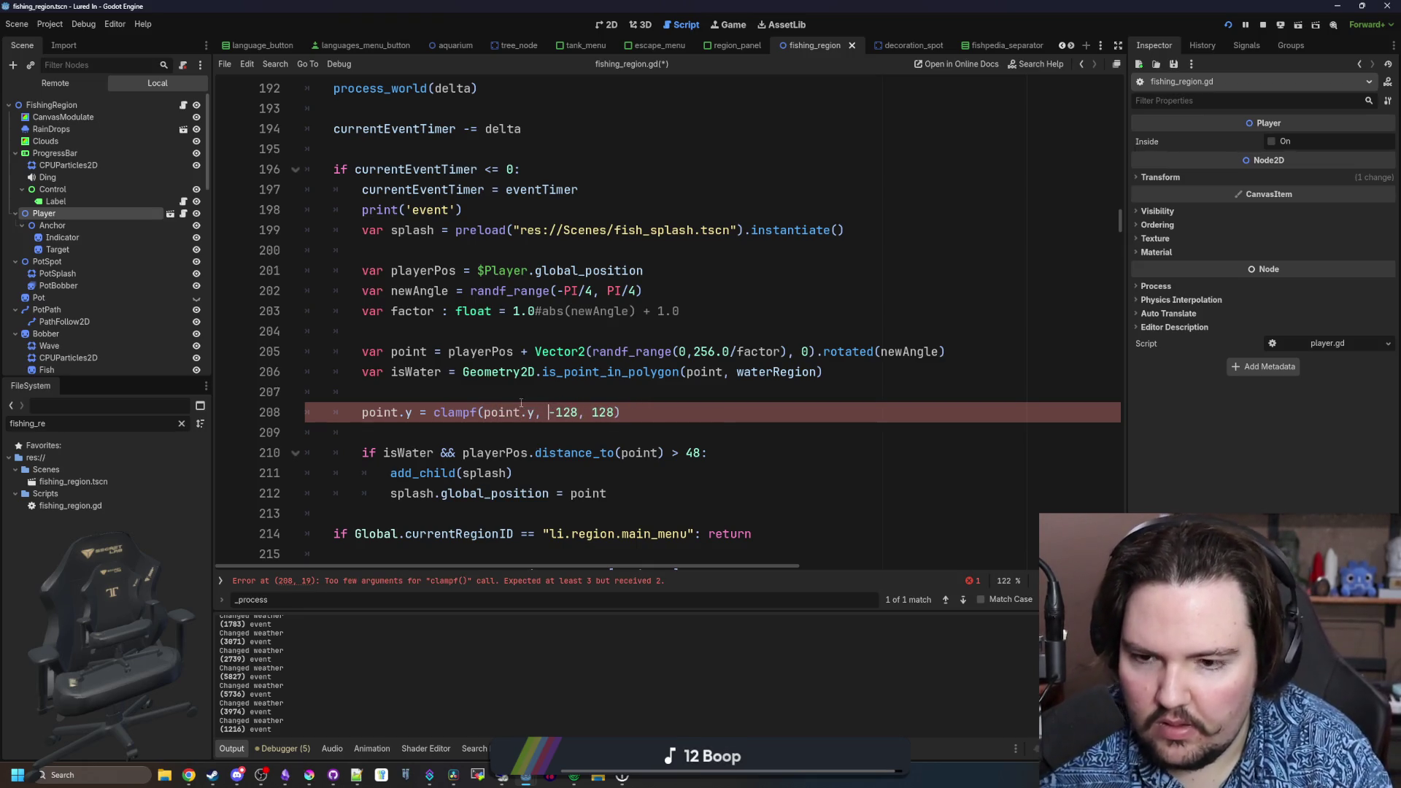
key(ctrl+s)
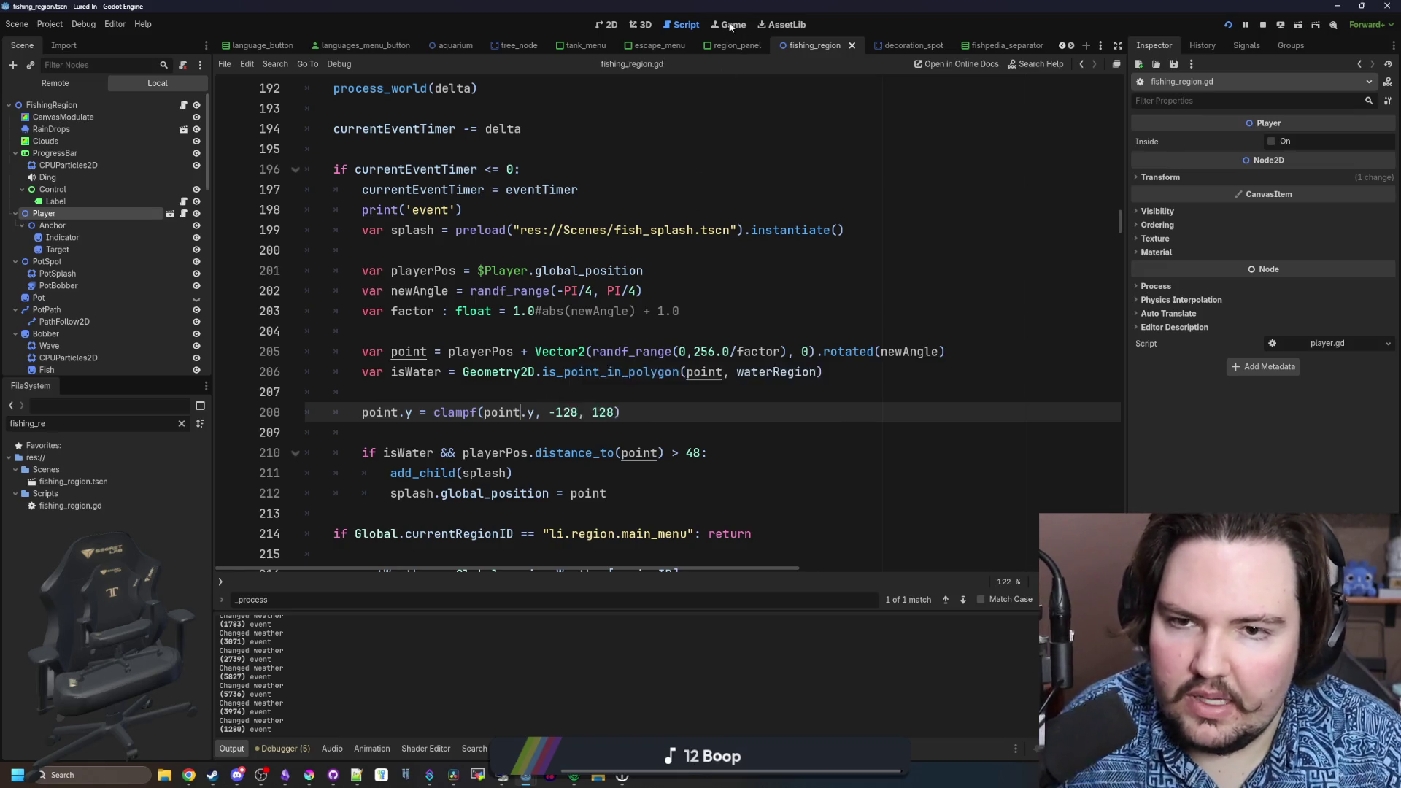
click(732, 26)
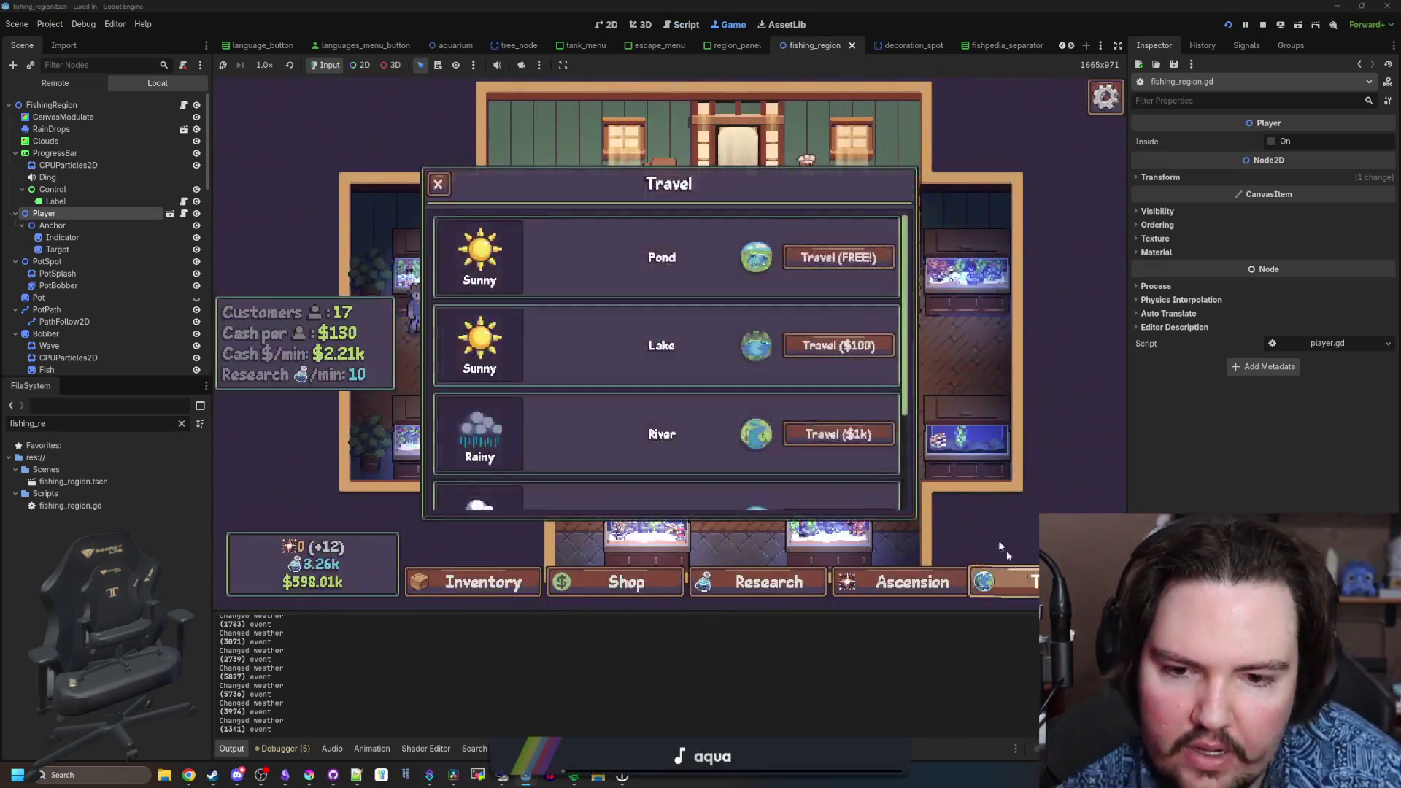
- Travel to the Ocean region and change the clampf lower bound to -64
scroll(803, 365, down, 3)
click(803, 383)
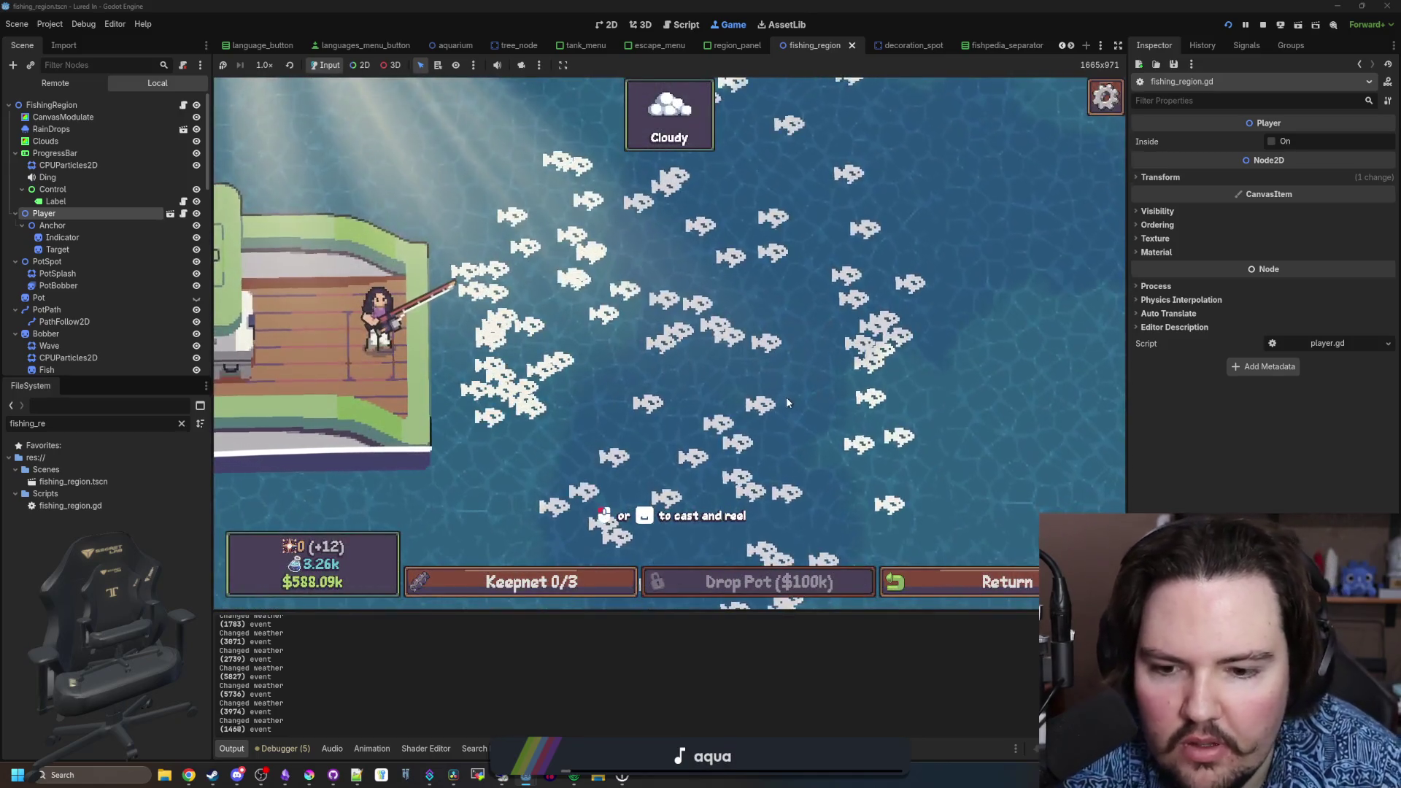
click(184, 106)
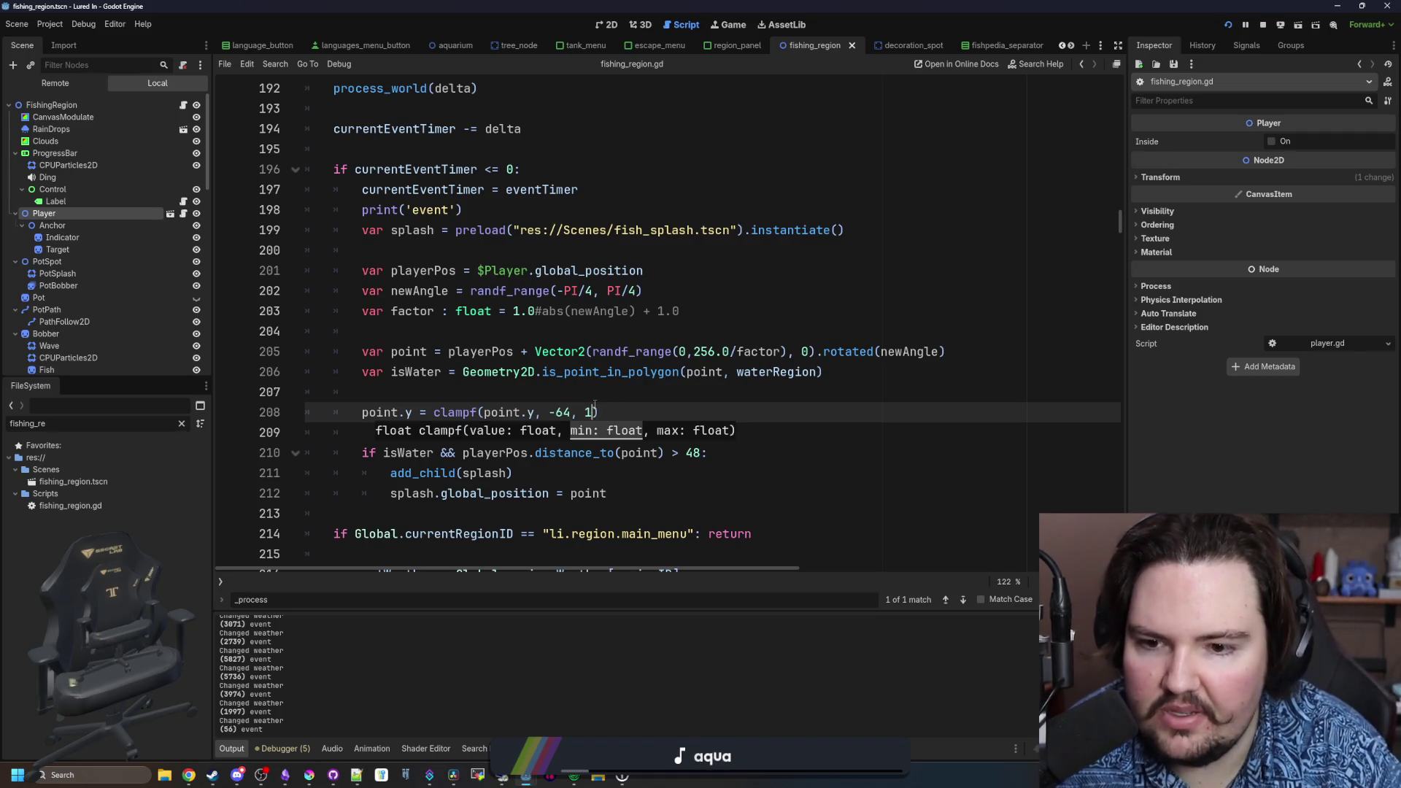
click(733, 28)
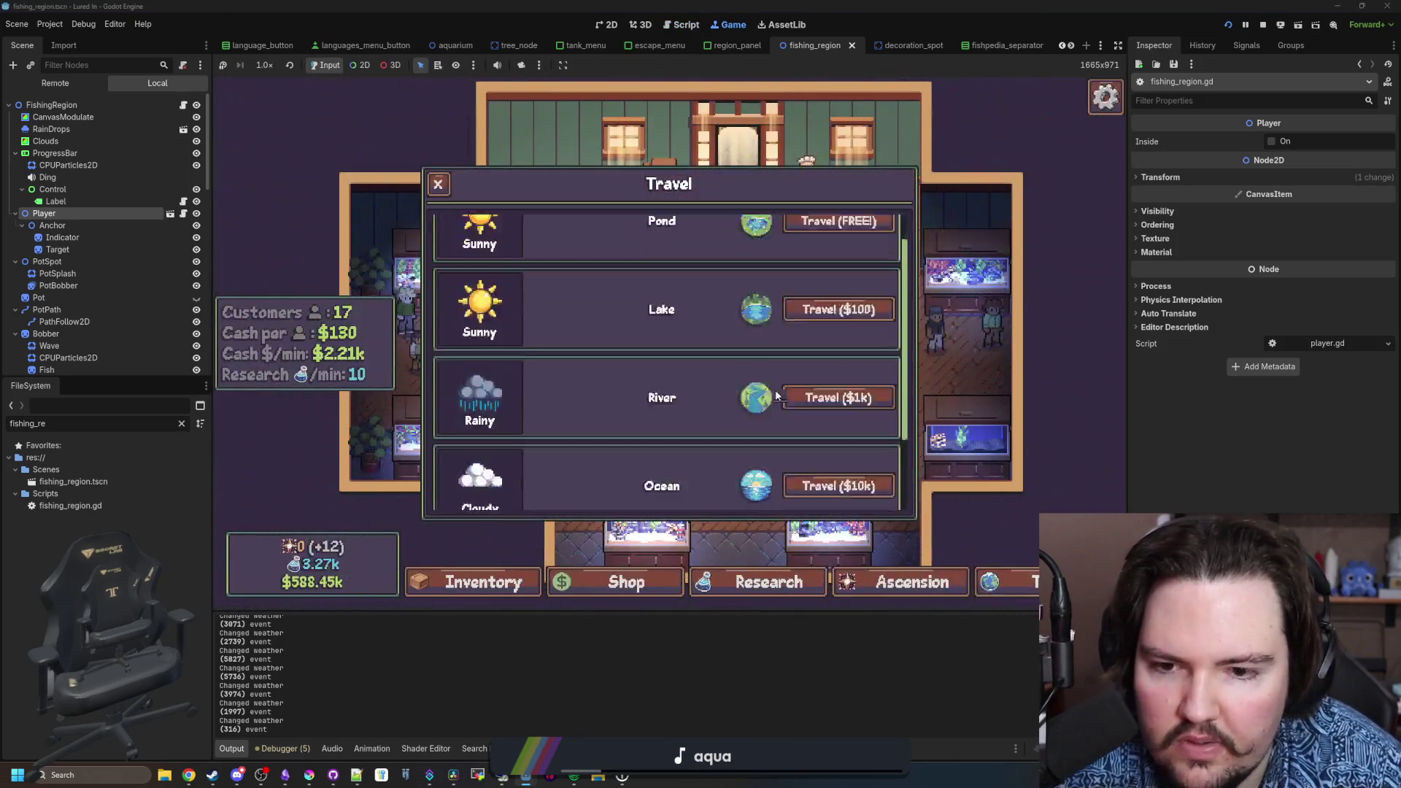
- Travel to the Ocean again and cast and reel over the narrowed splashes
scroll(776, 397, down, 2)
click(808, 379)
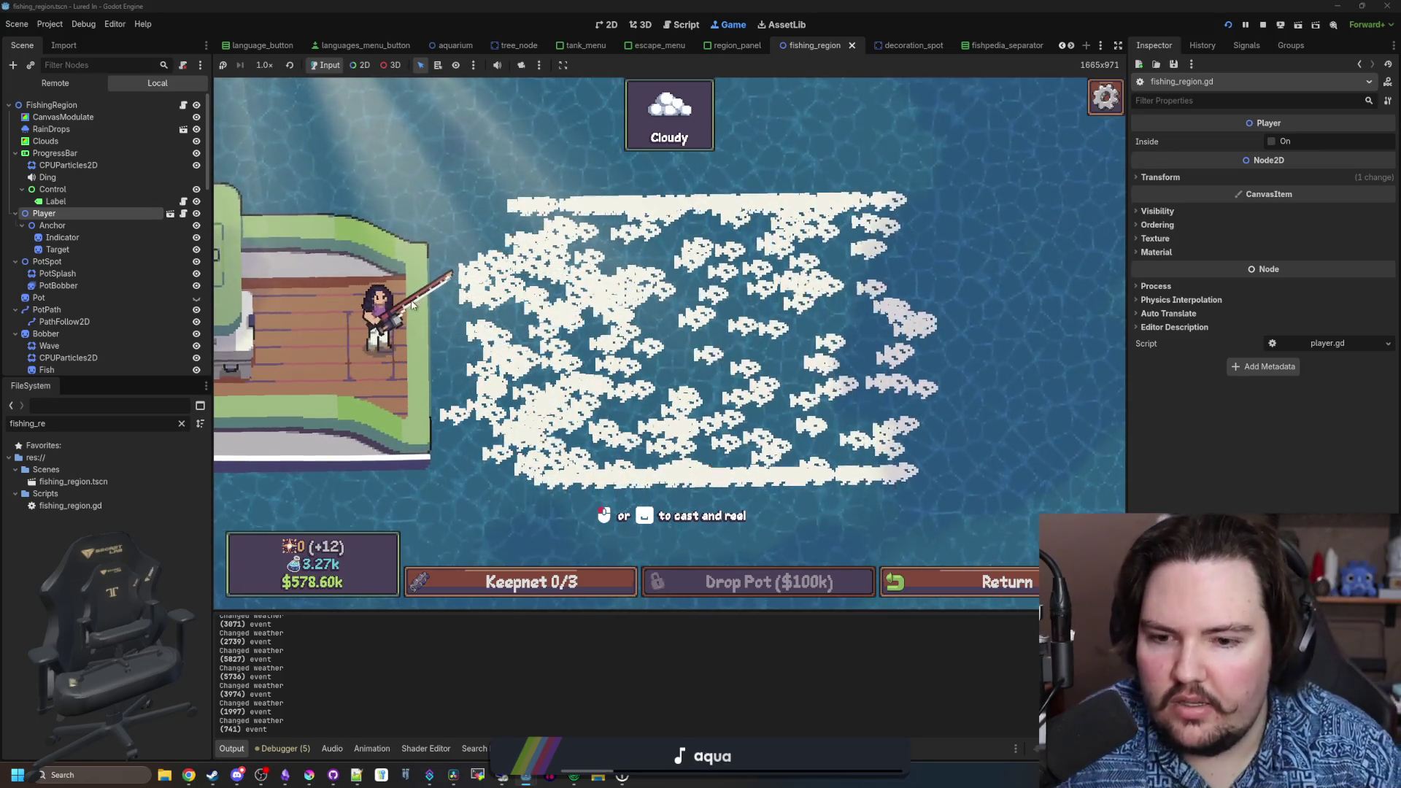
drag(736, 192, 693, 166)
click(690, 163)
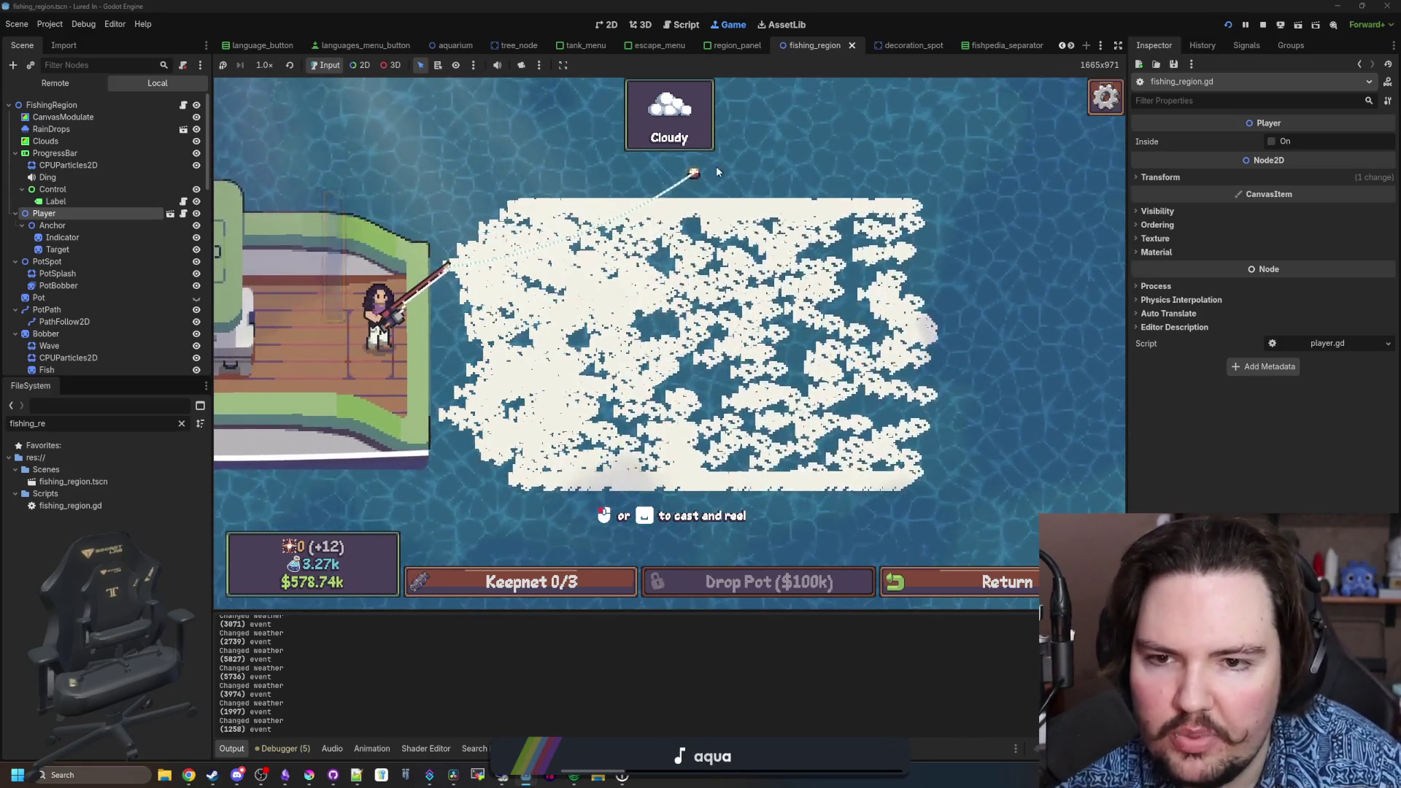
- Set the clampf lower bound to -96, then test one cast and reel
click(183, 105)
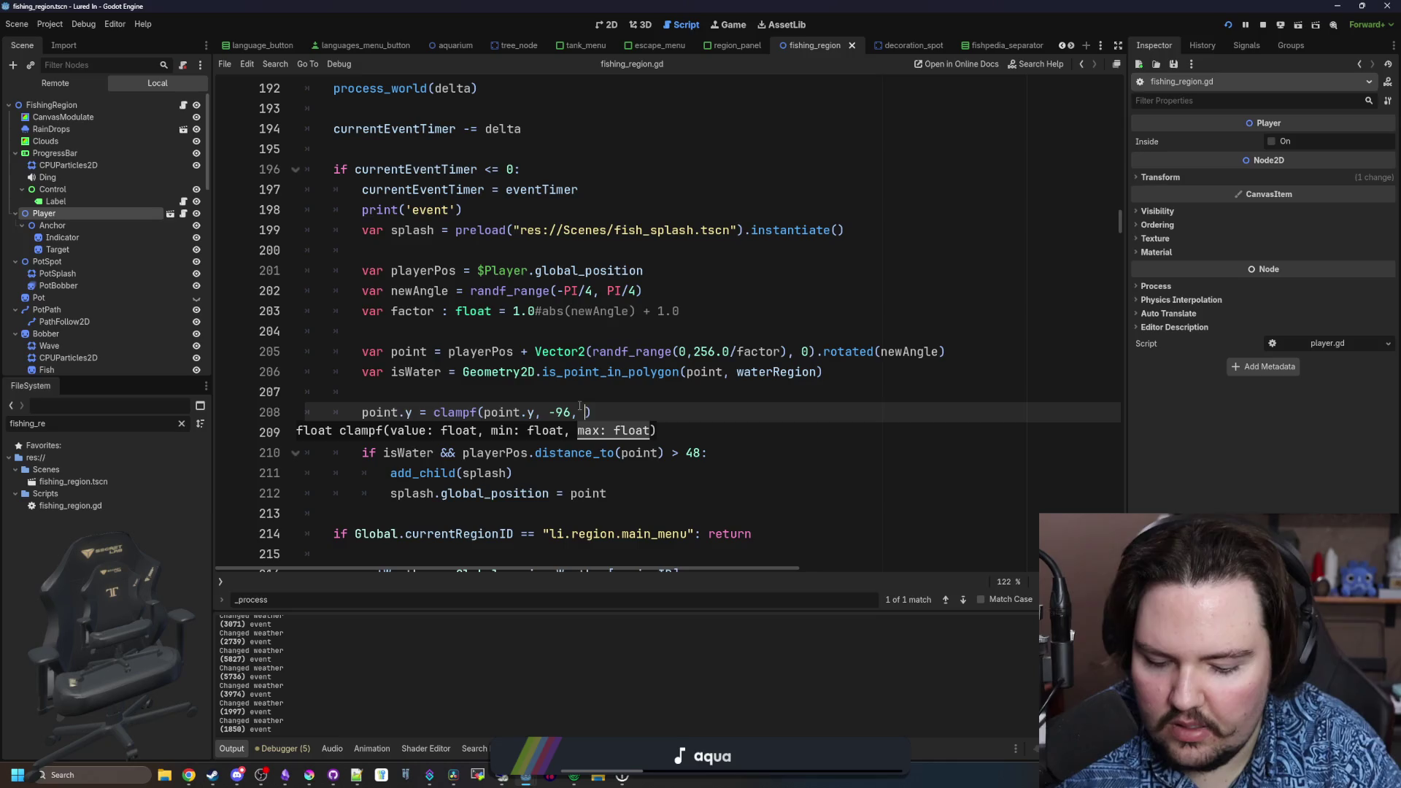
click(610, 394)
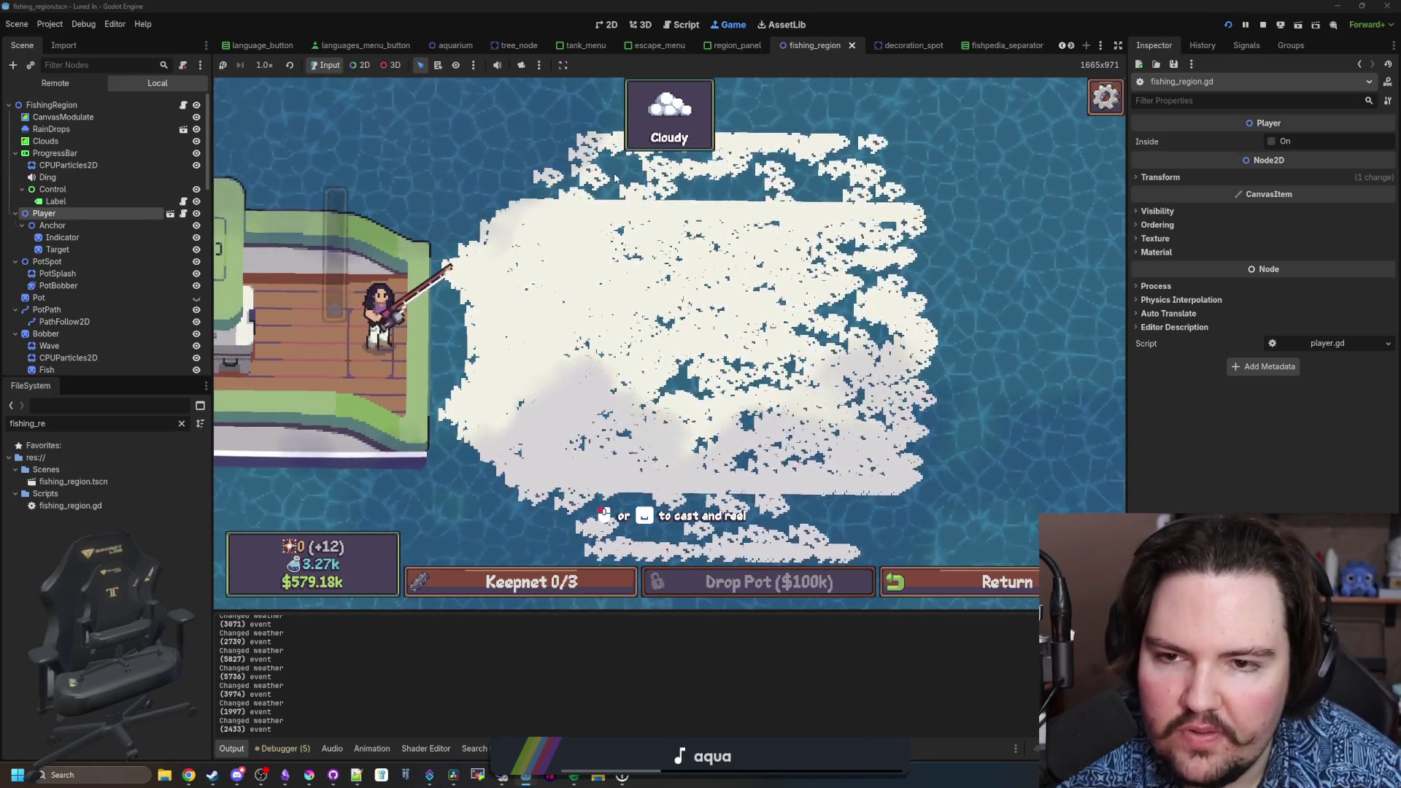
drag(730, 150, 745, 146)
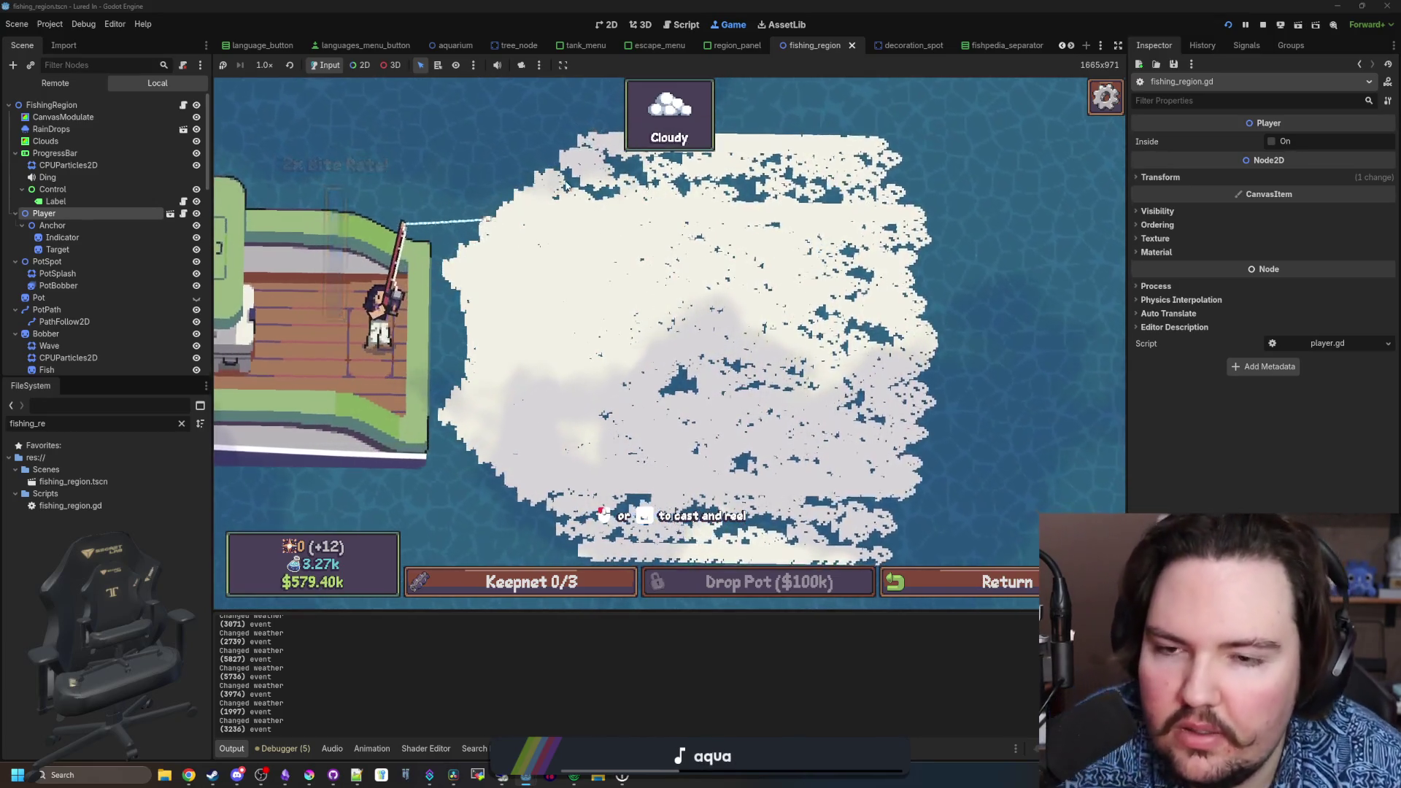
click(670, 182)
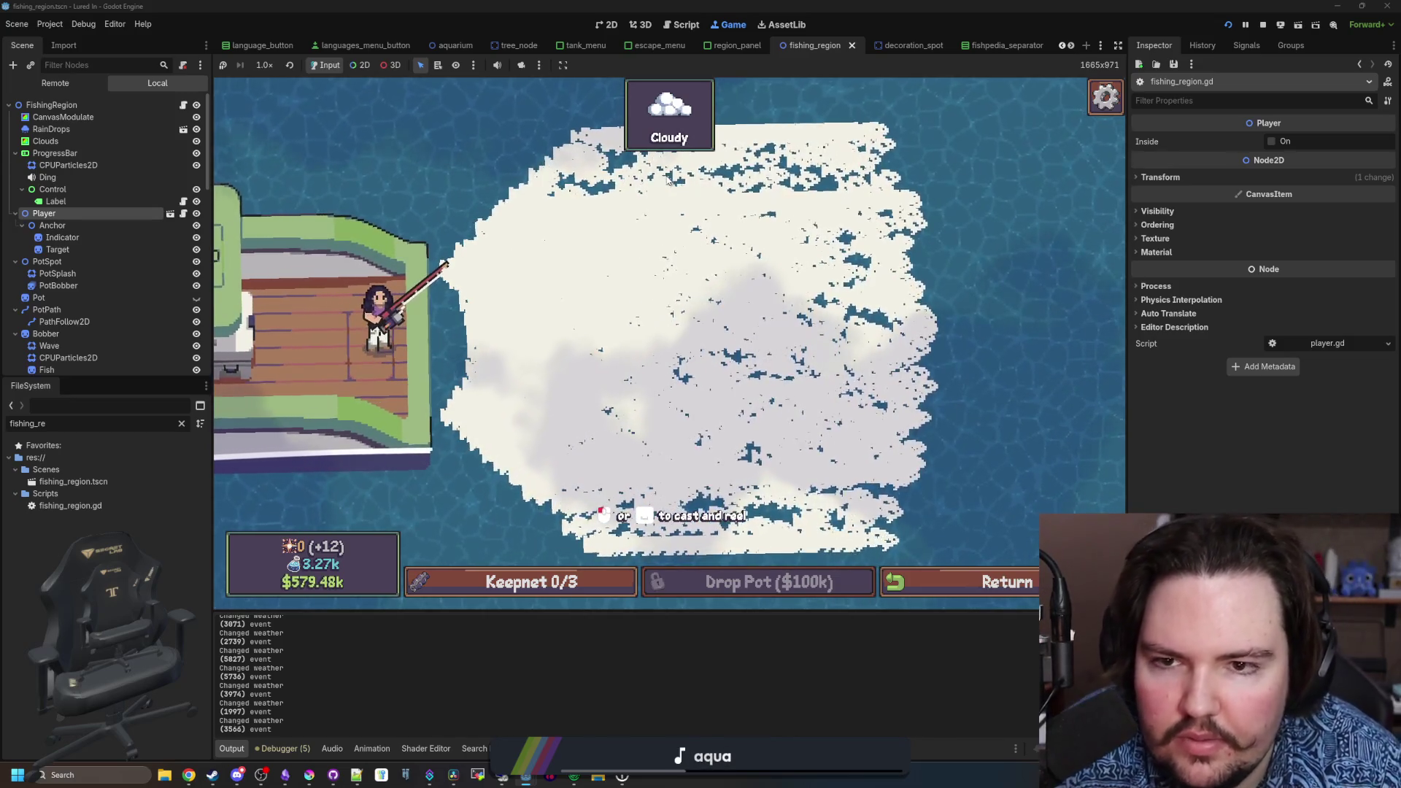
- Keep casting and reeling across the ocean splashes to check their spread
drag(902, 136, 903, 135)
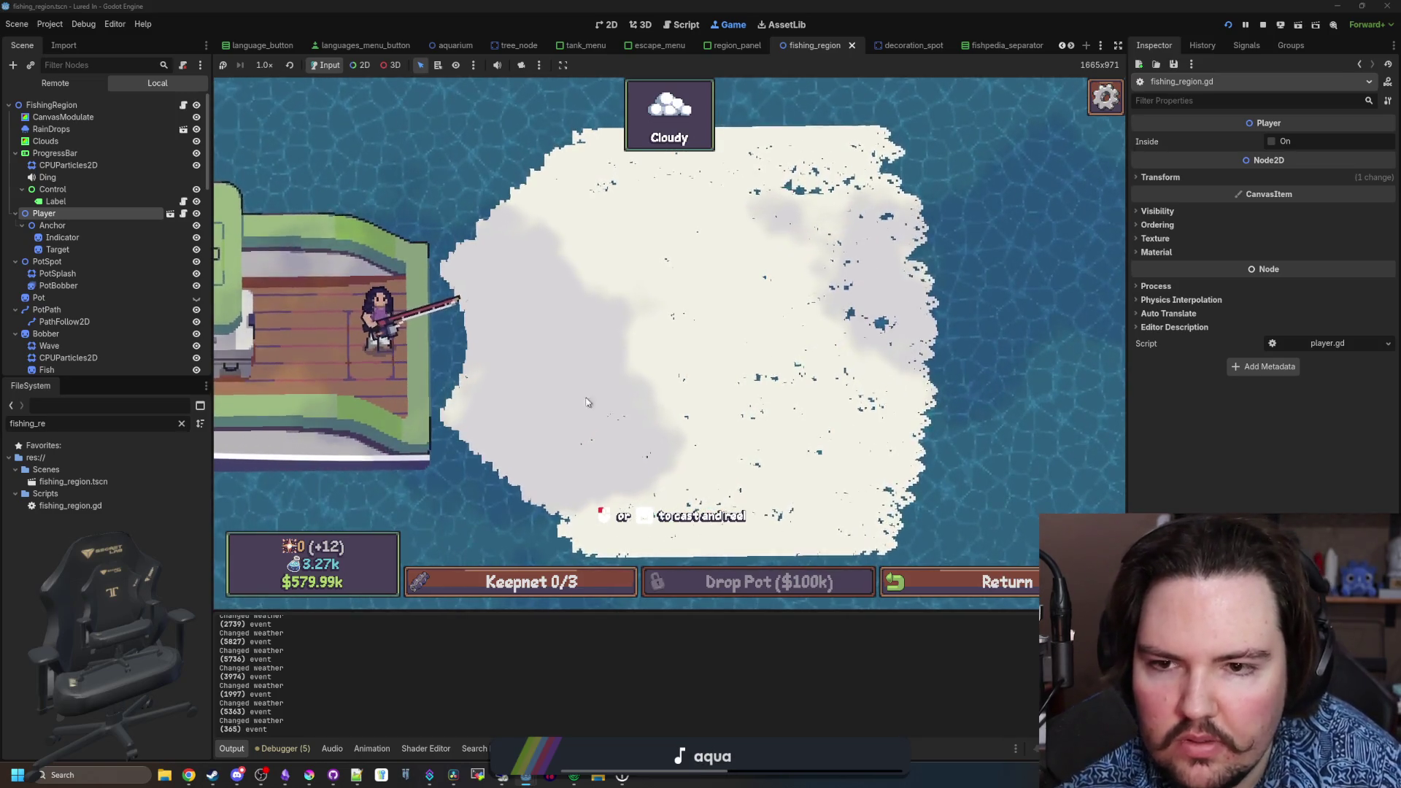
click(759, 113)
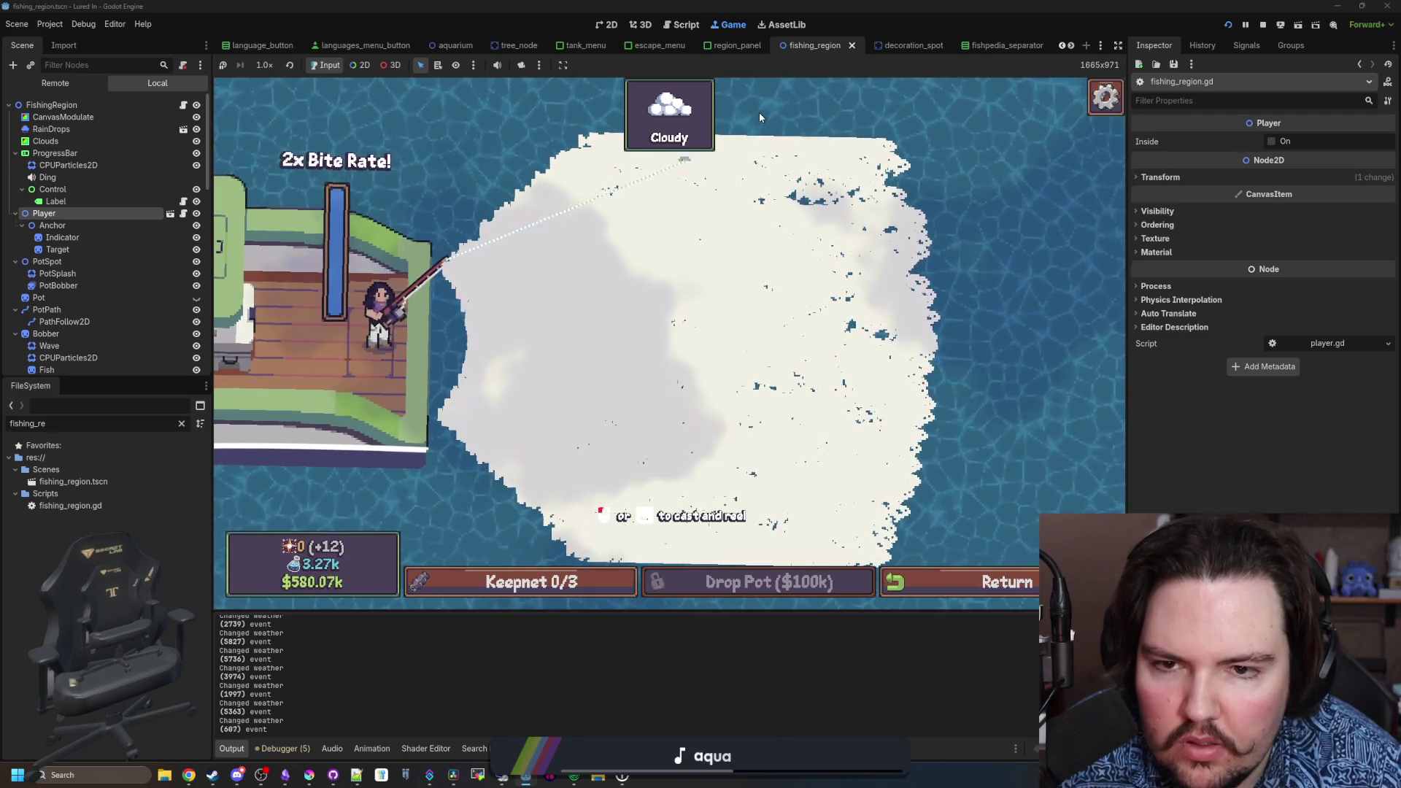
click(759, 116)
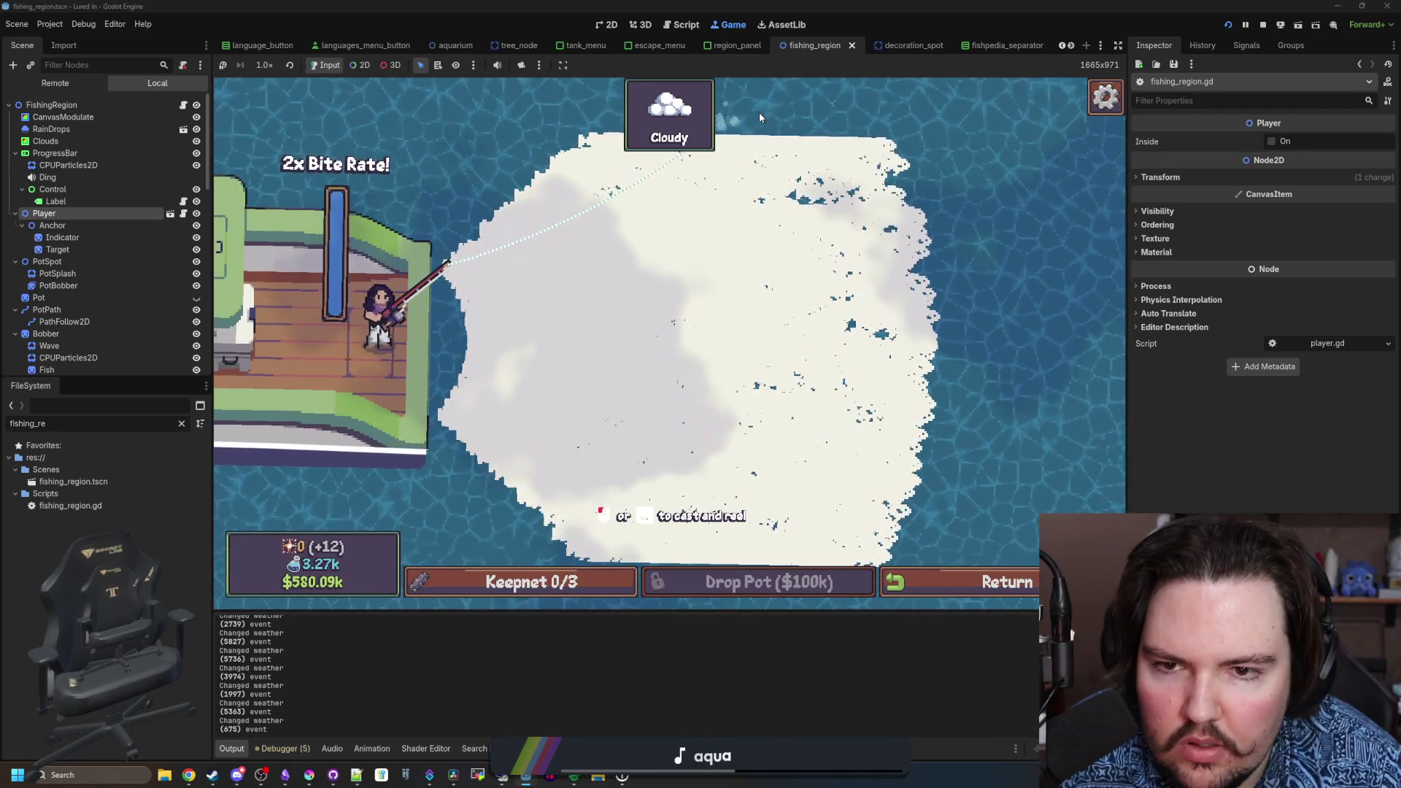
click(866, 138)
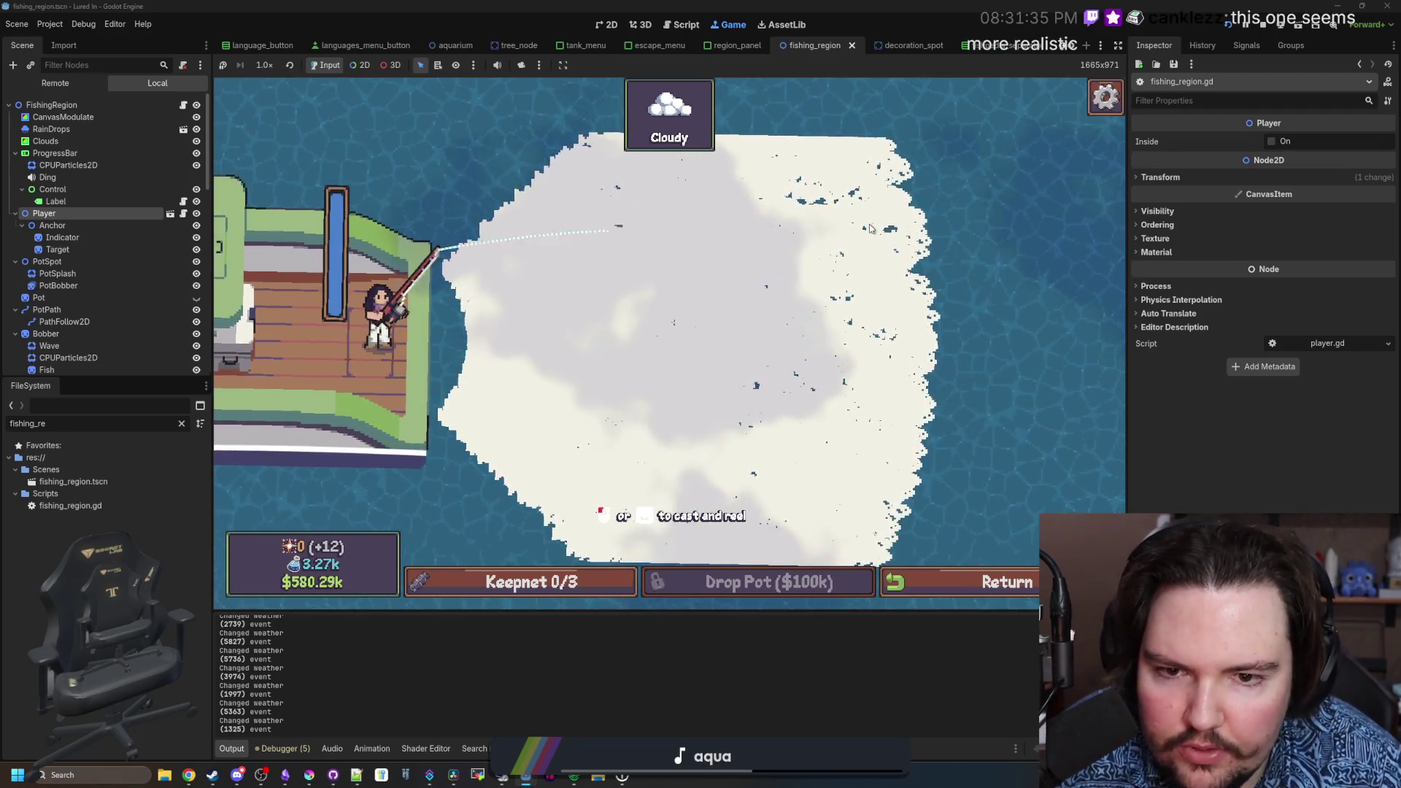
click(829, 191)
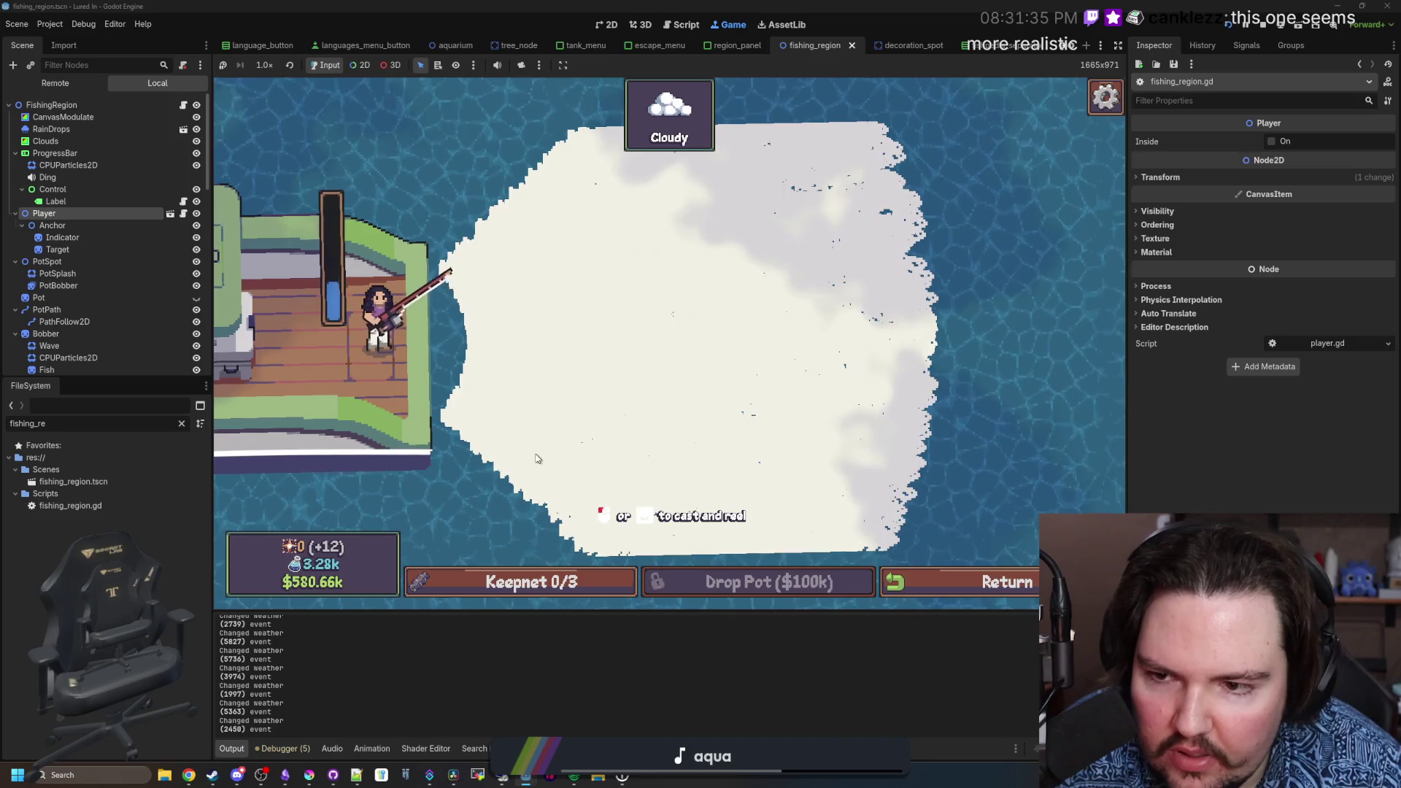
click(600, 453)
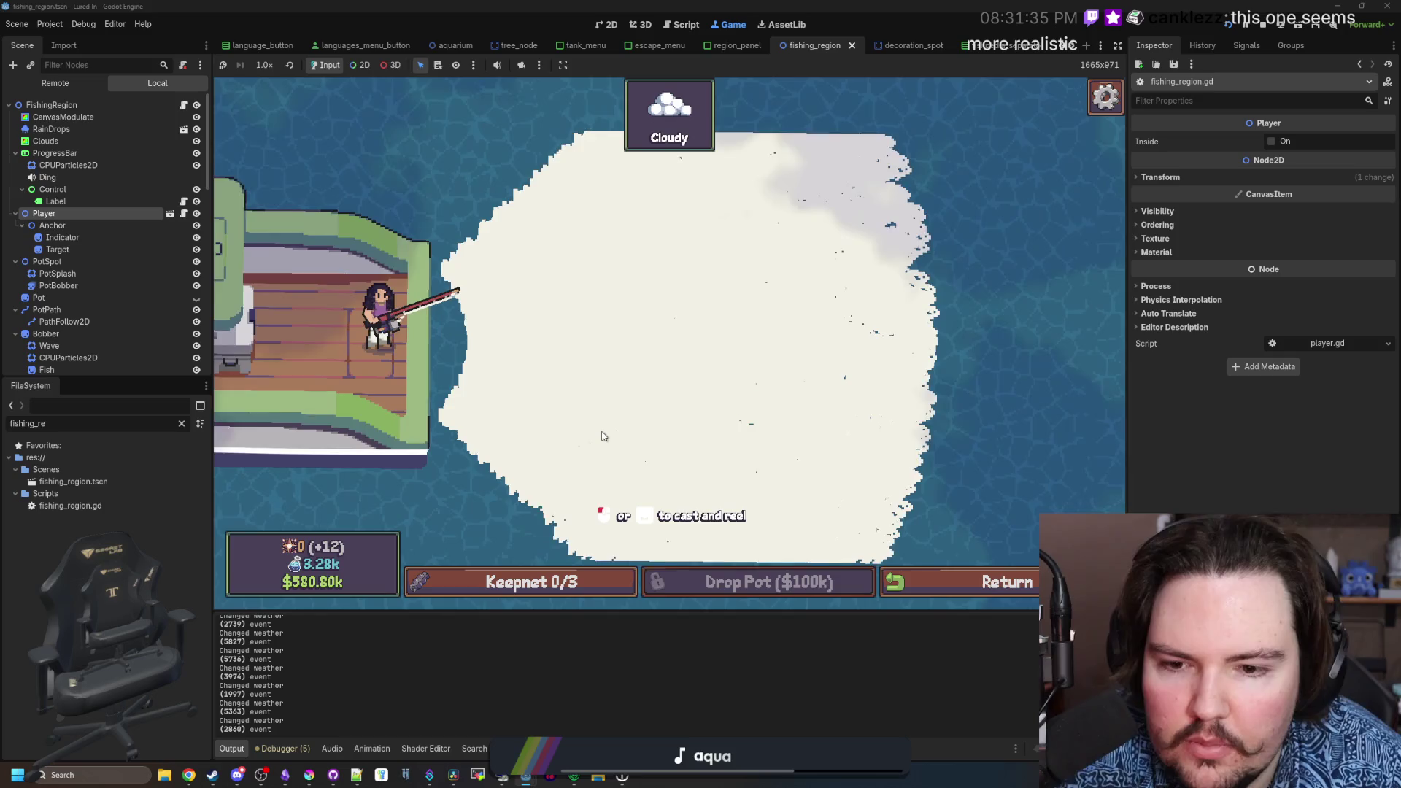
click(461, 493)
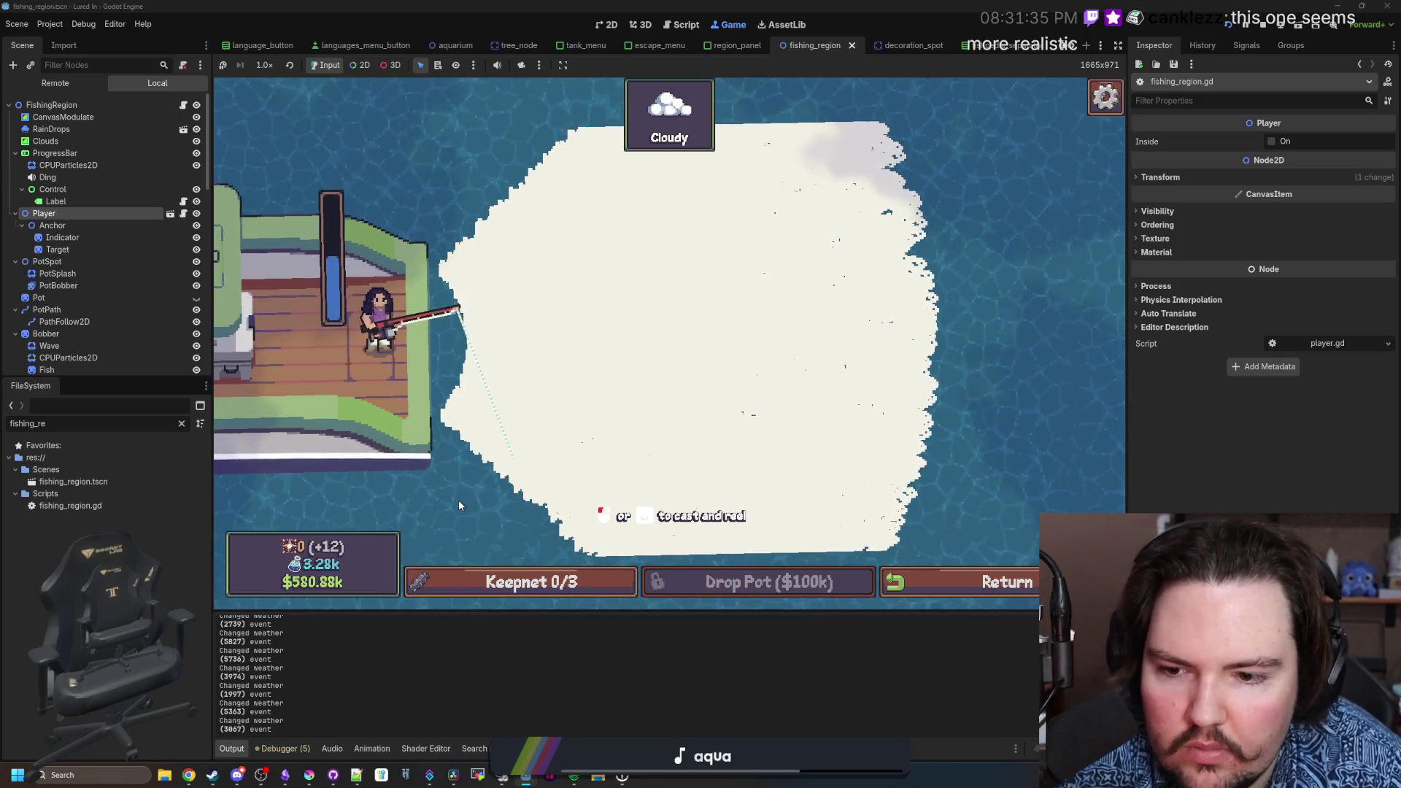
click(471, 490)
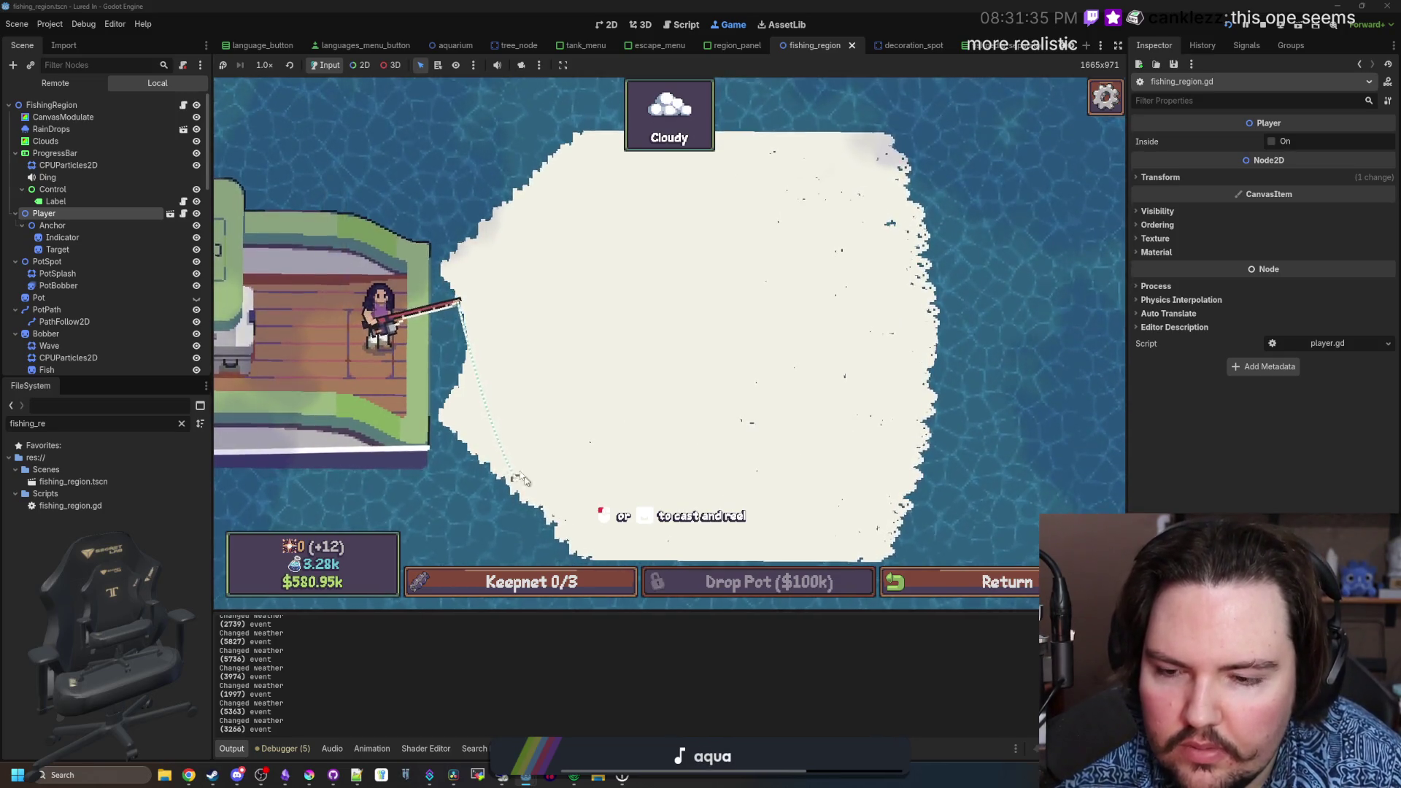
click(547, 485)
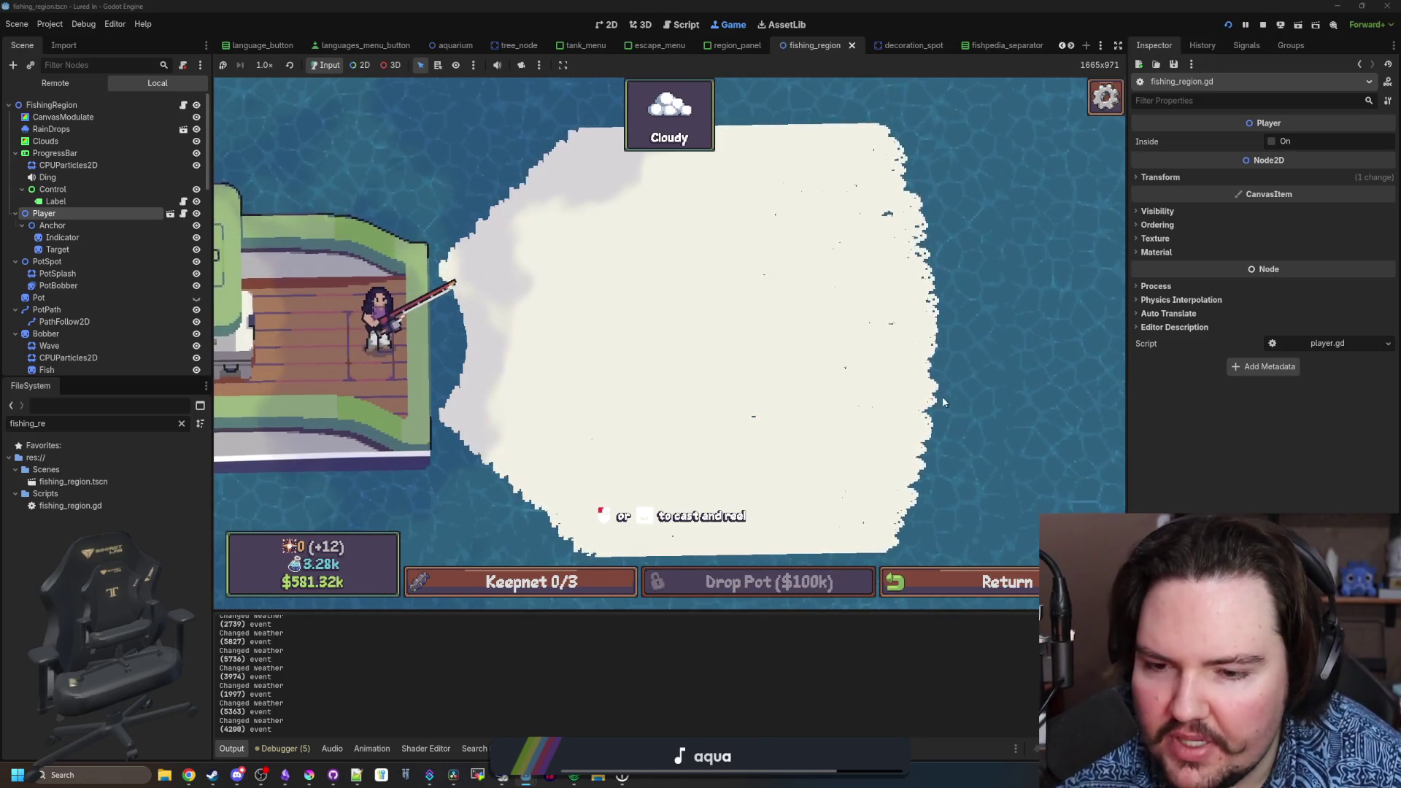
- Leave fishing and travel to the Jungle region for $100k
click(971, 582)
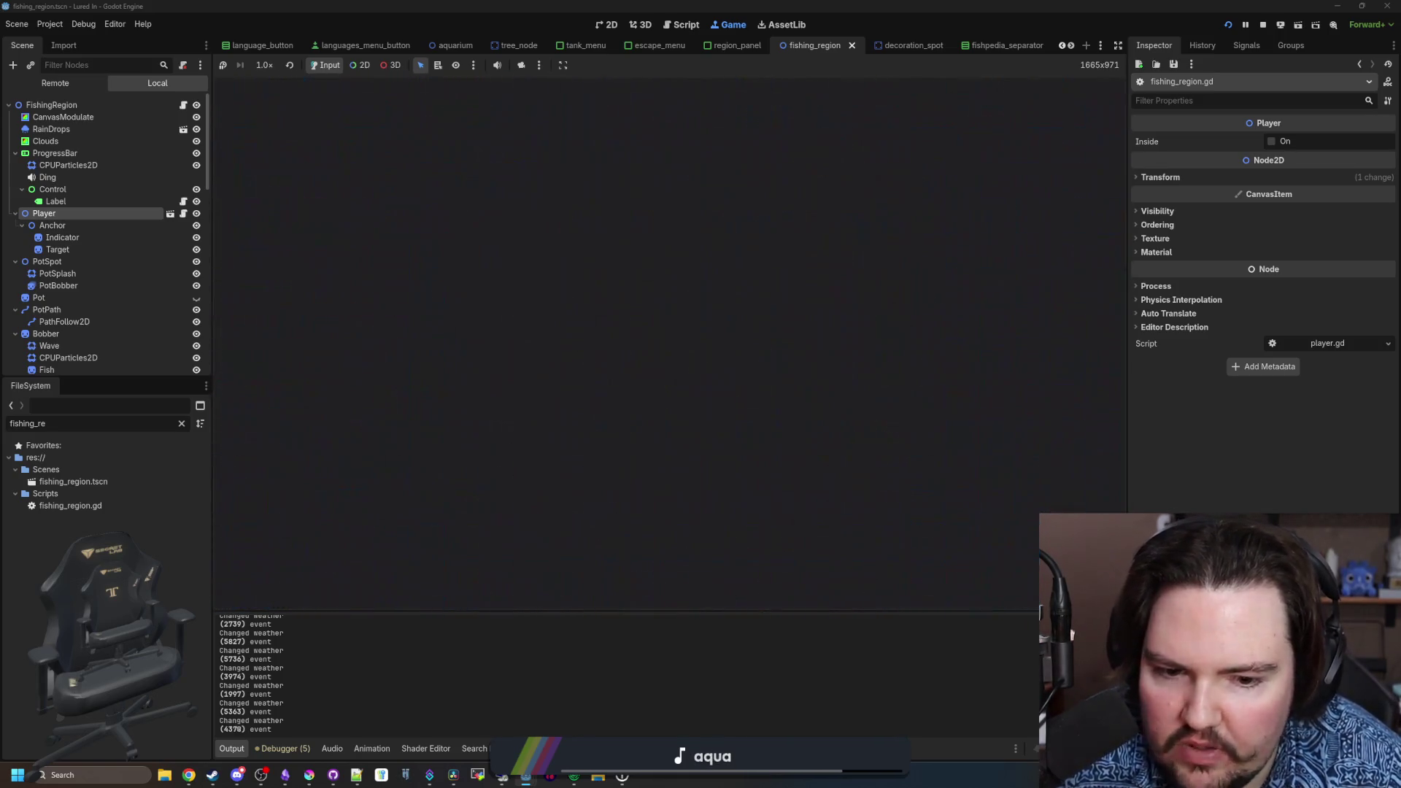
click(1011, 582)
scroll(788, 479, down, 2)
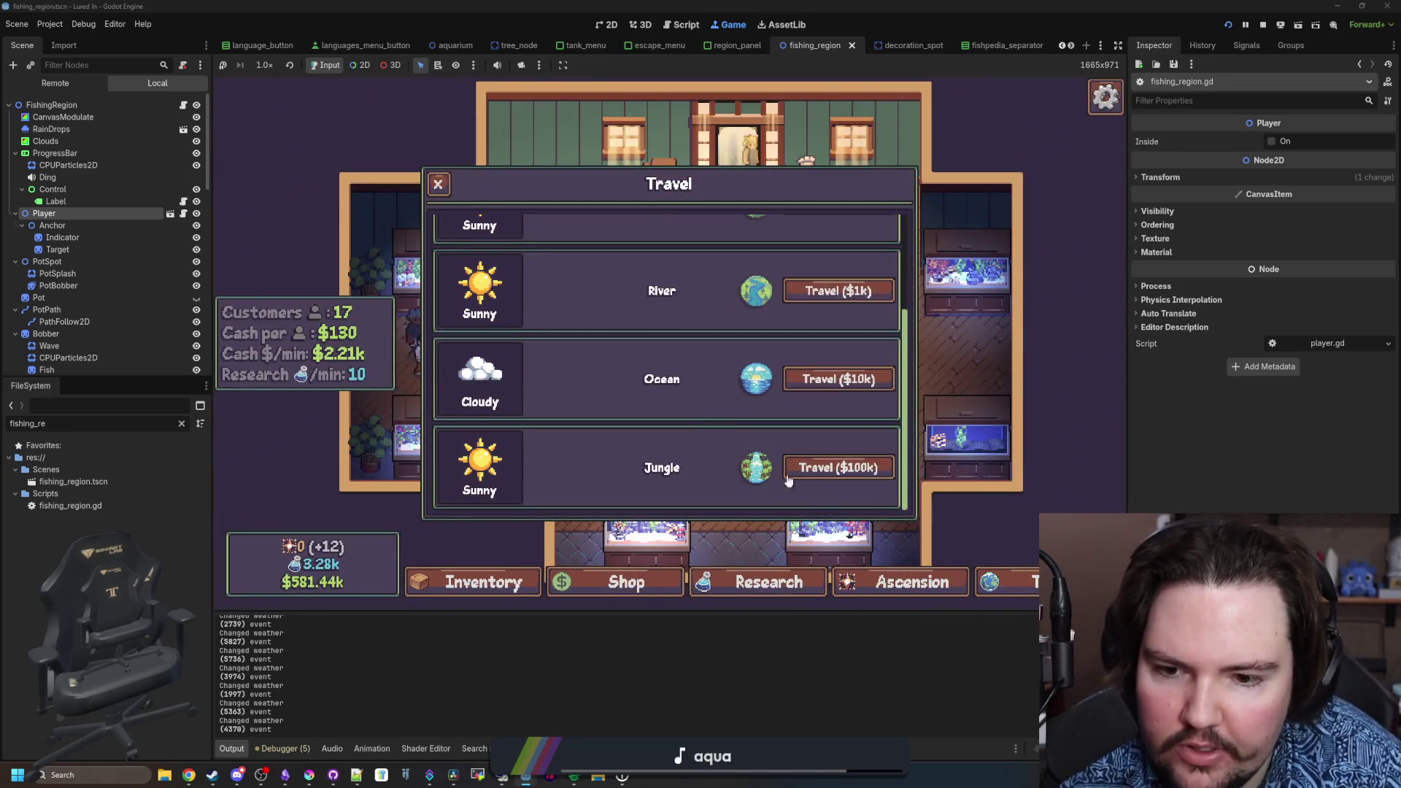
click(832, 473)
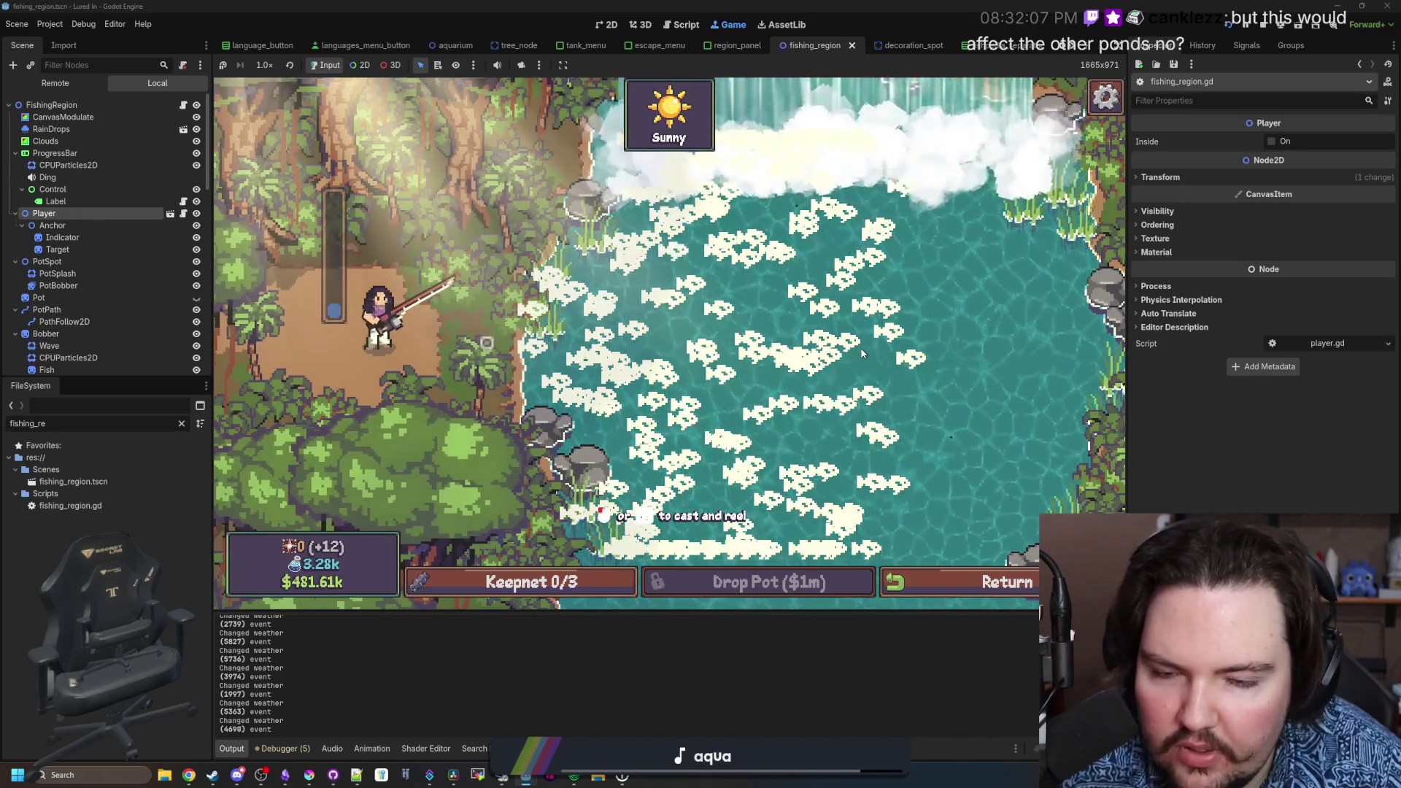
- Cast and reel a few times in the jungle water, then return to the travel destinations
click(904, 356)
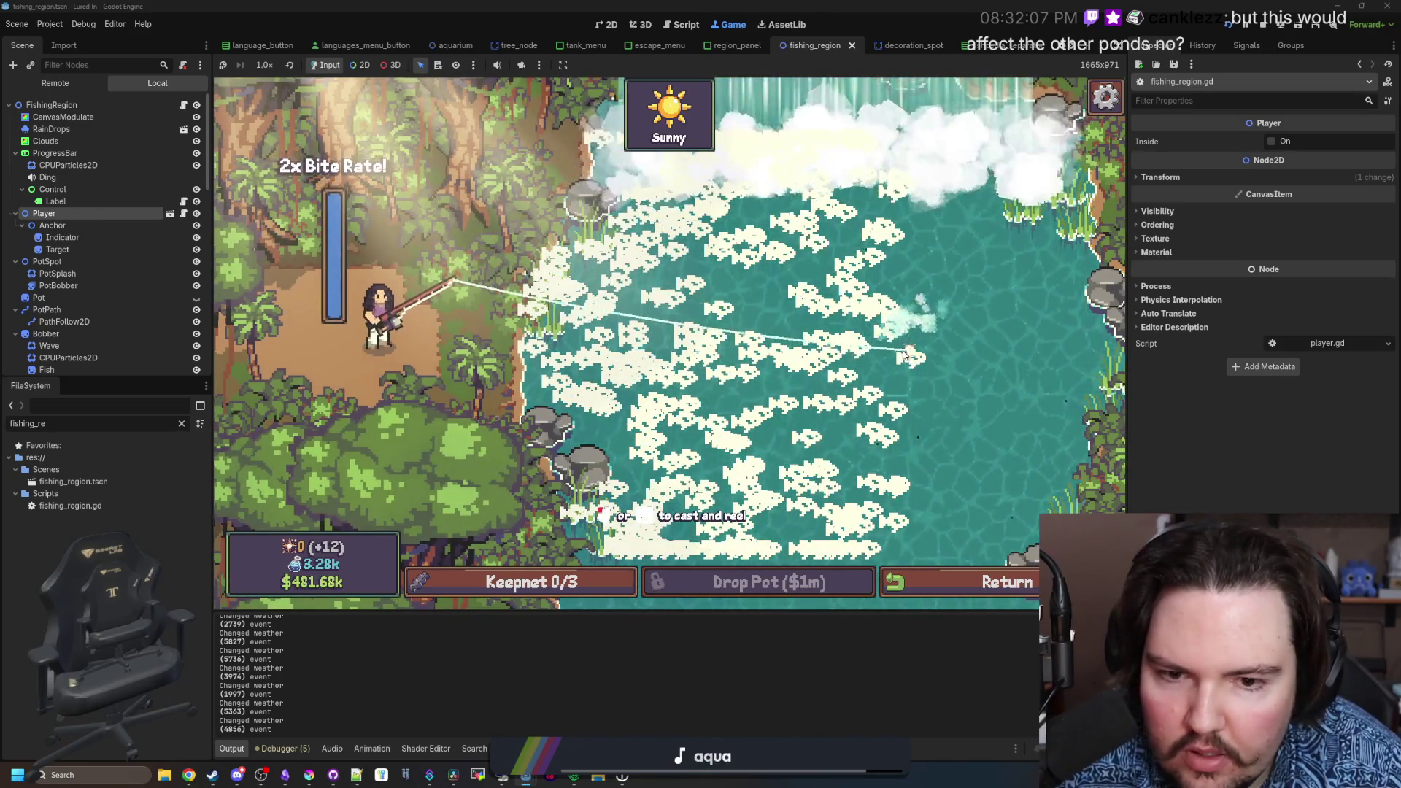
click(848, 154)
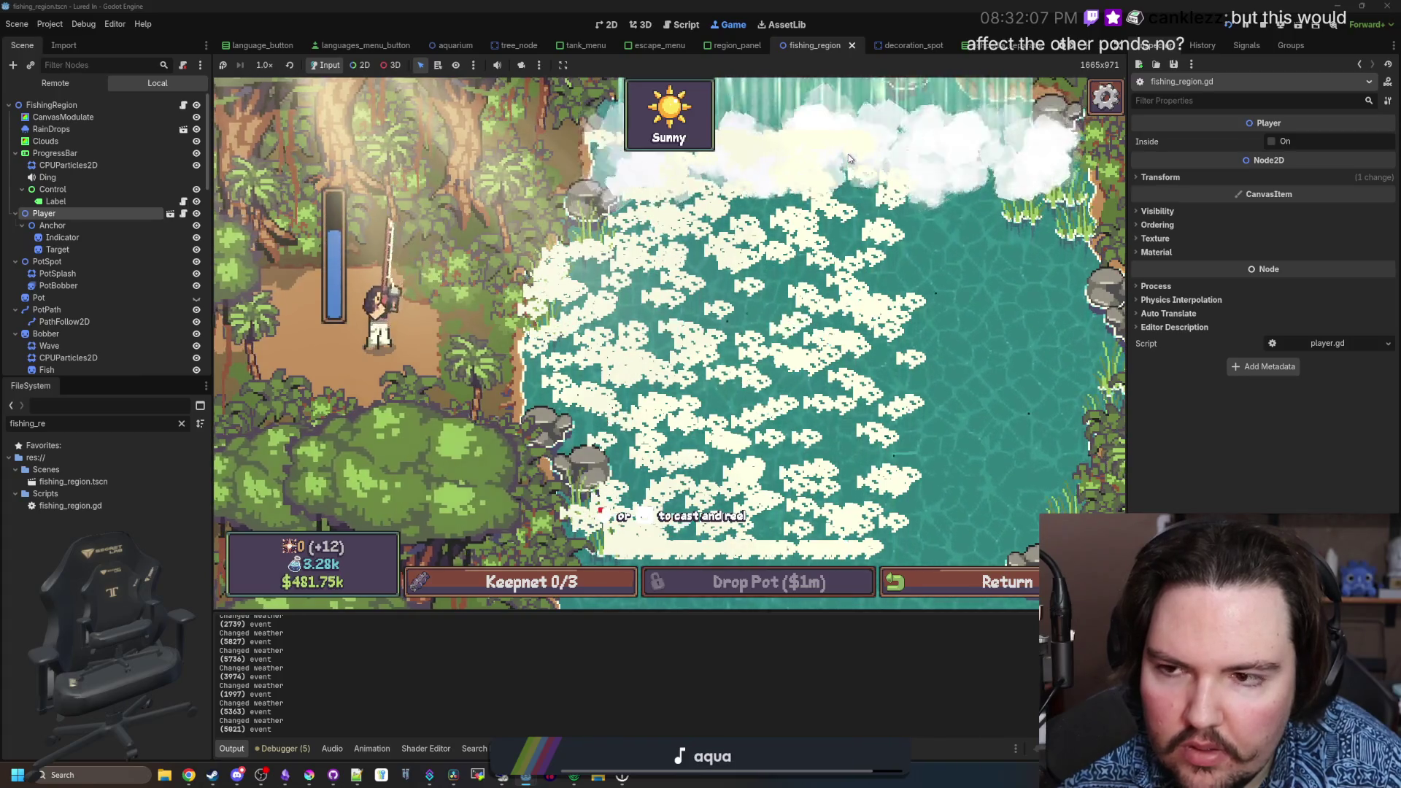
click(768, 269)
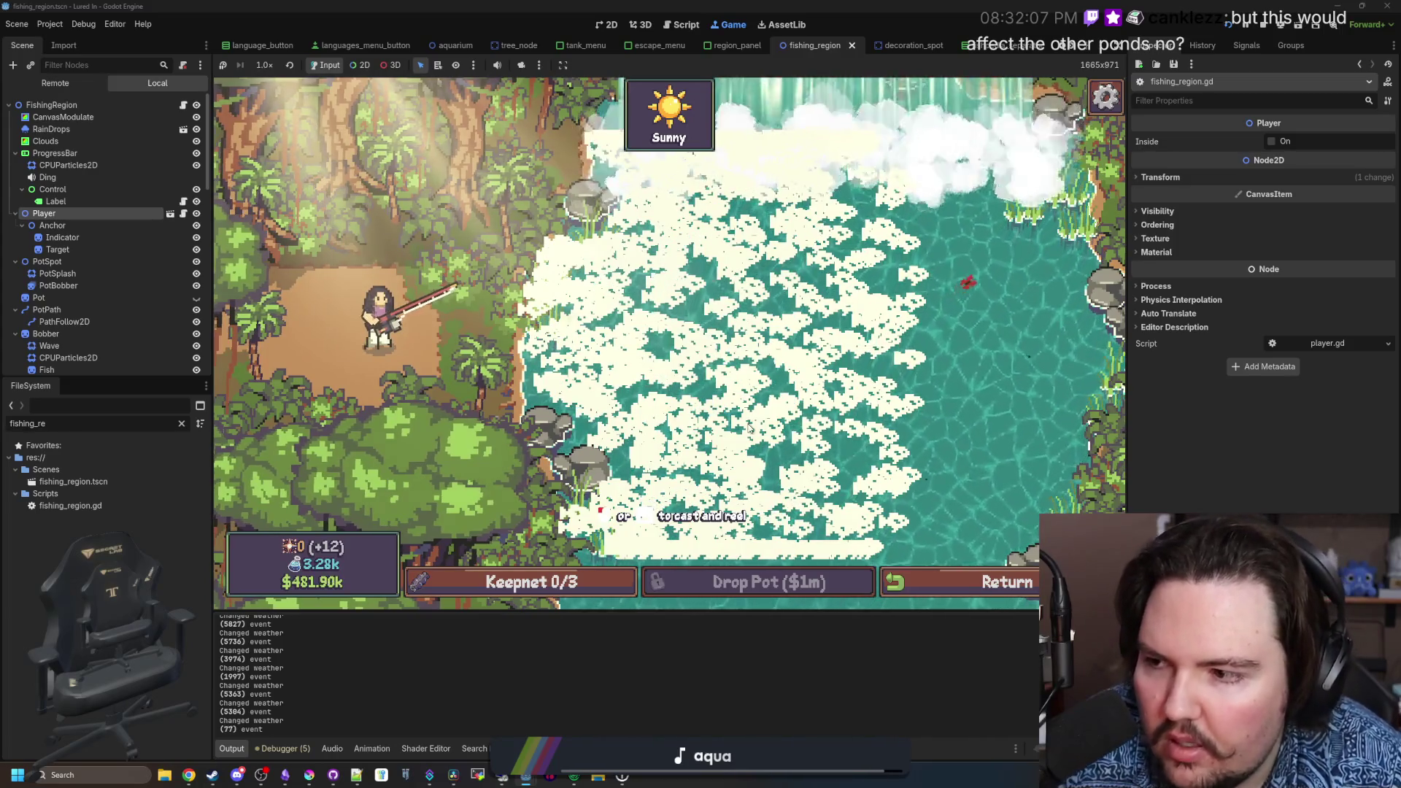
click(949, 558)
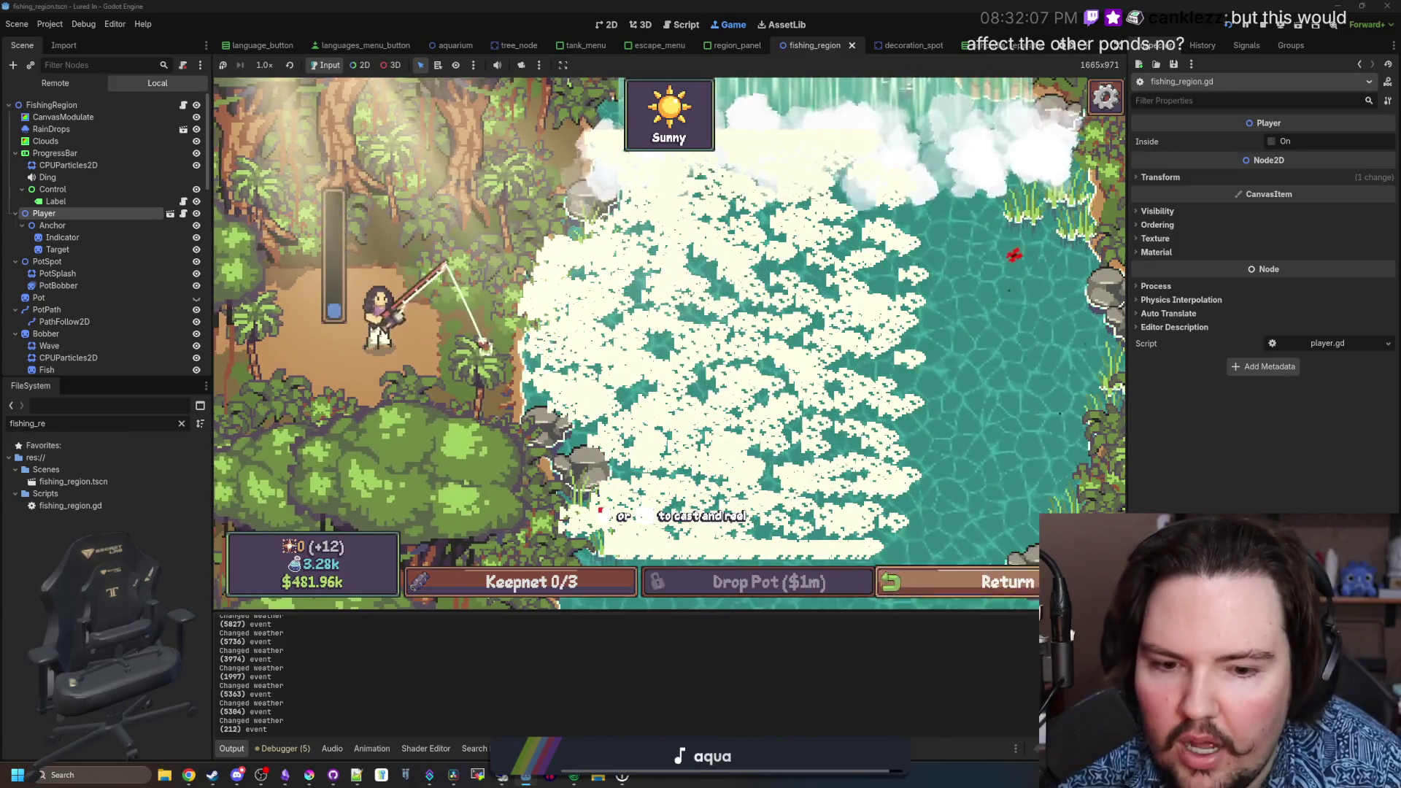
click(961, 569)
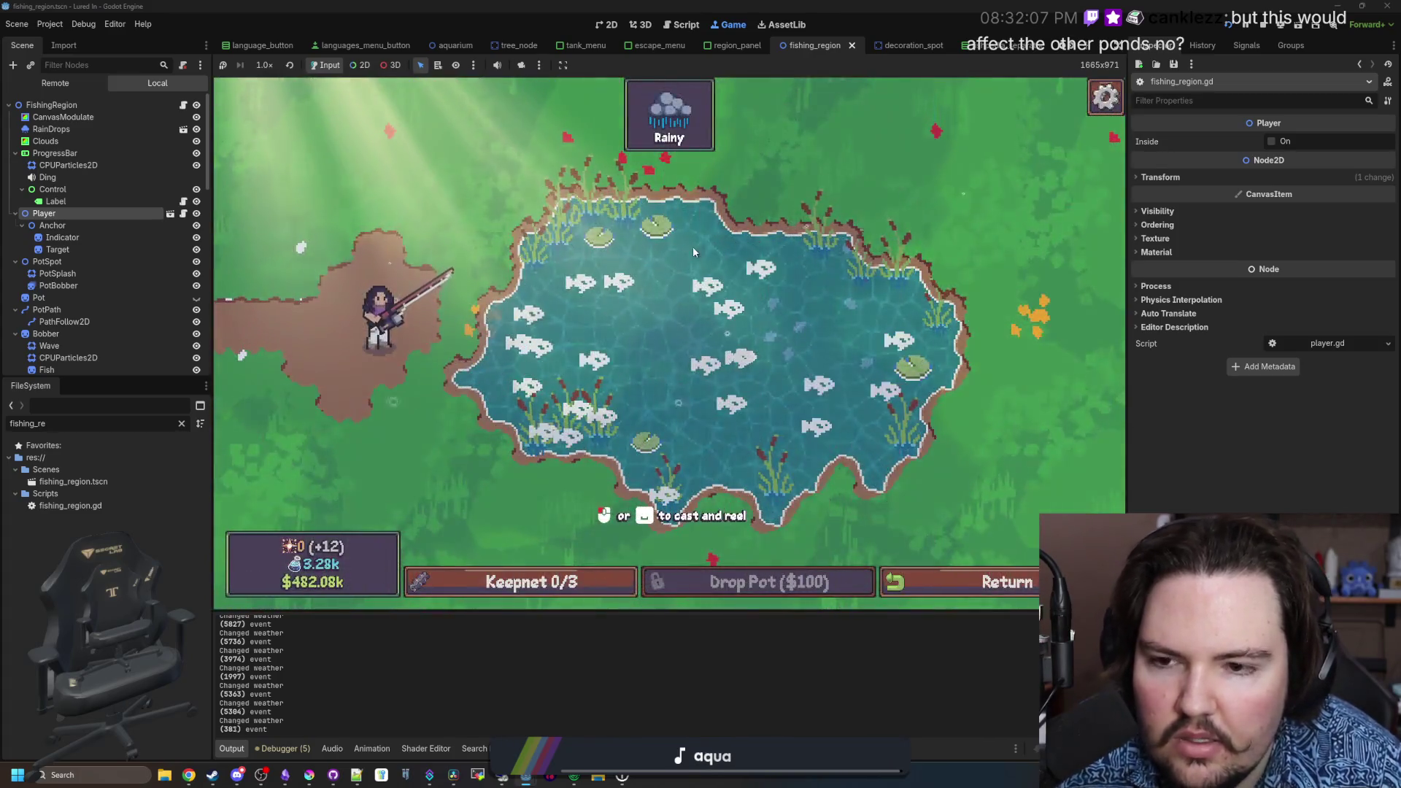
- Cast and reel repeatedly in the rainy pond, then return to the shop
click(768, 195)
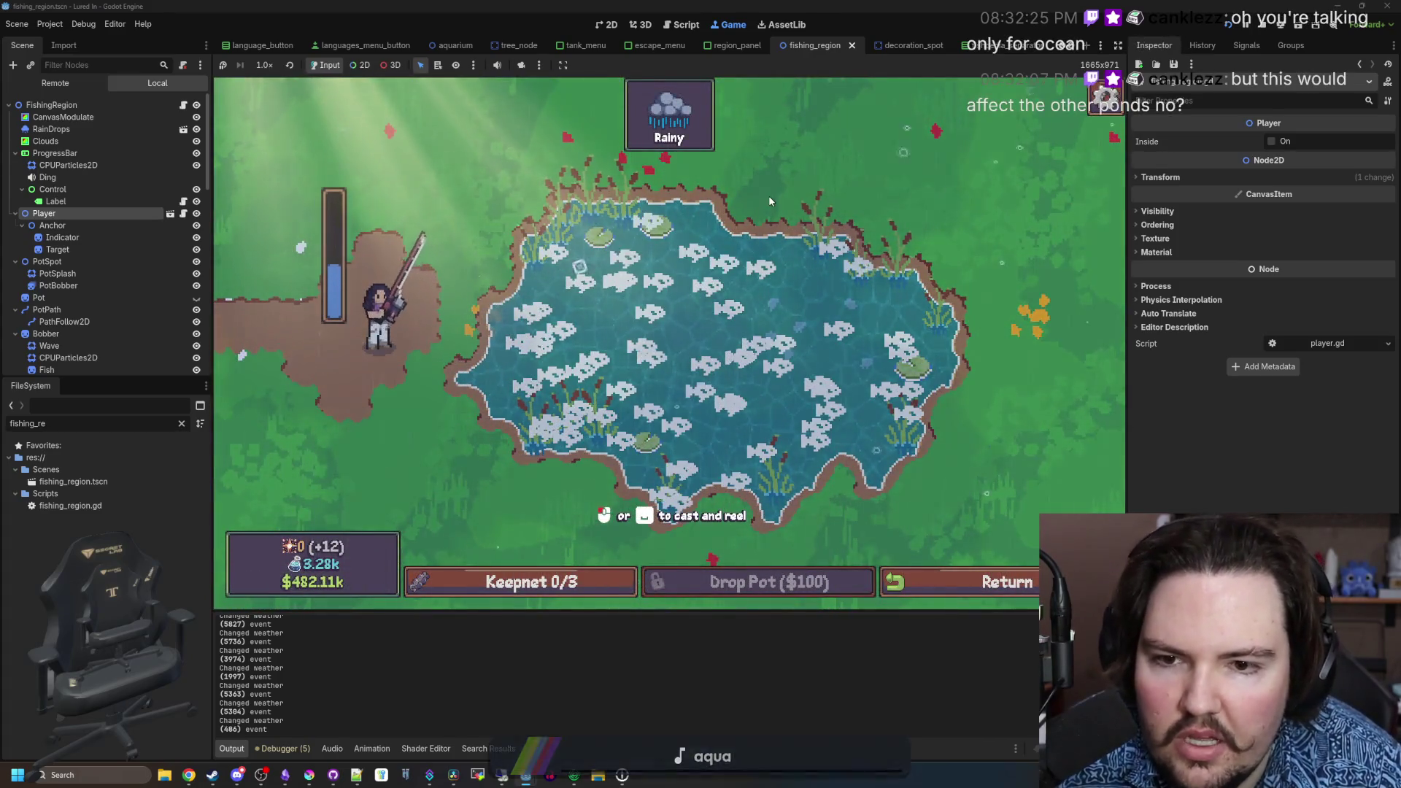
click(769, 196)
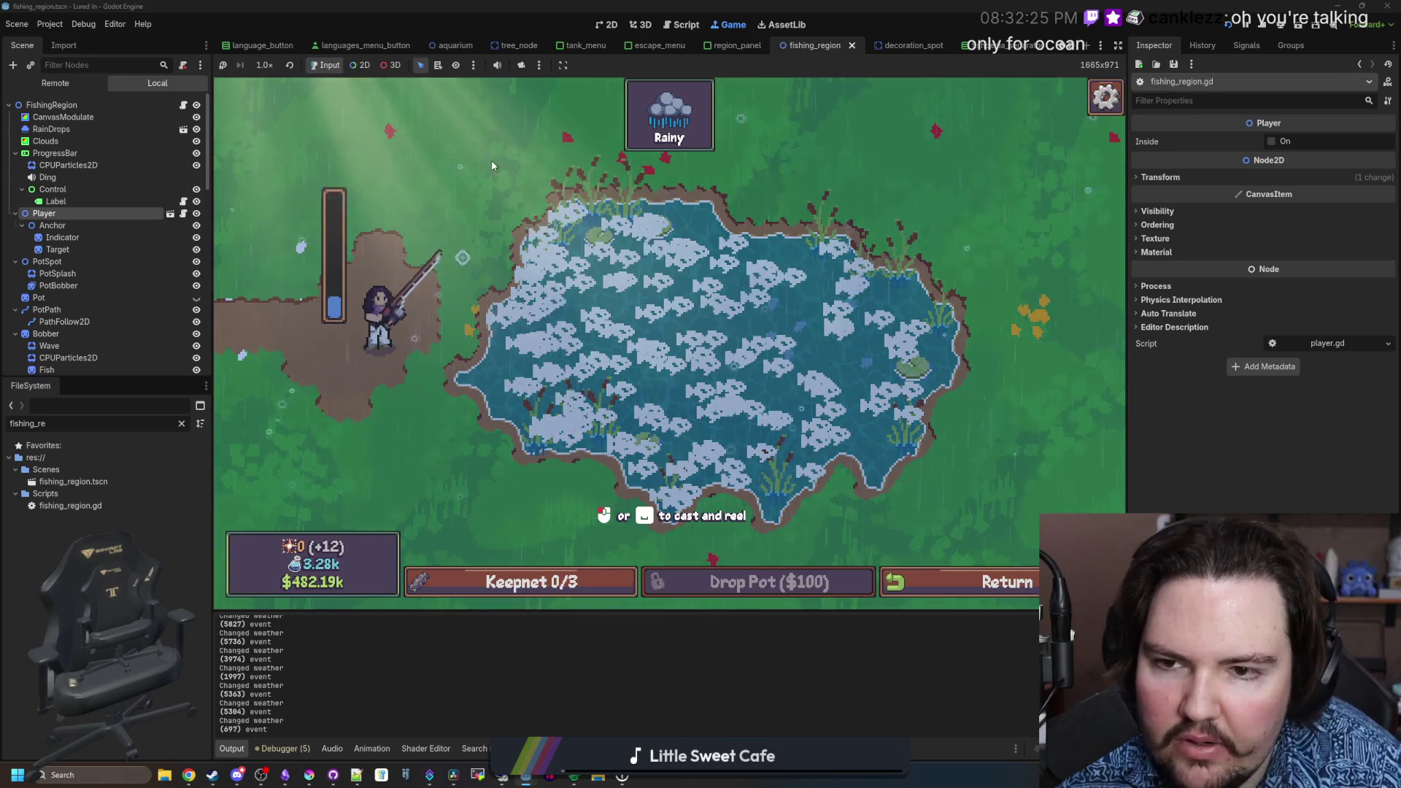
click(804, 221)
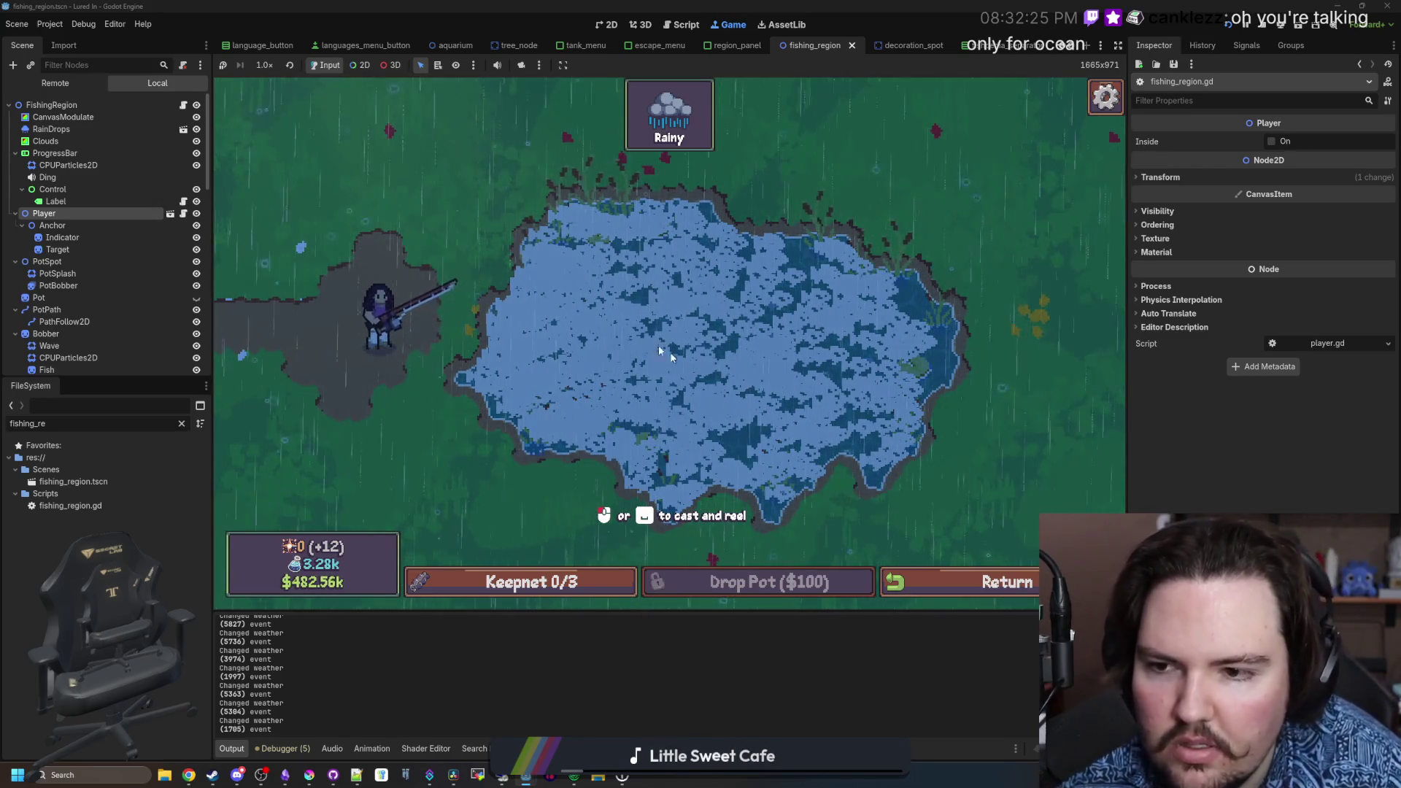
click(740, 217)
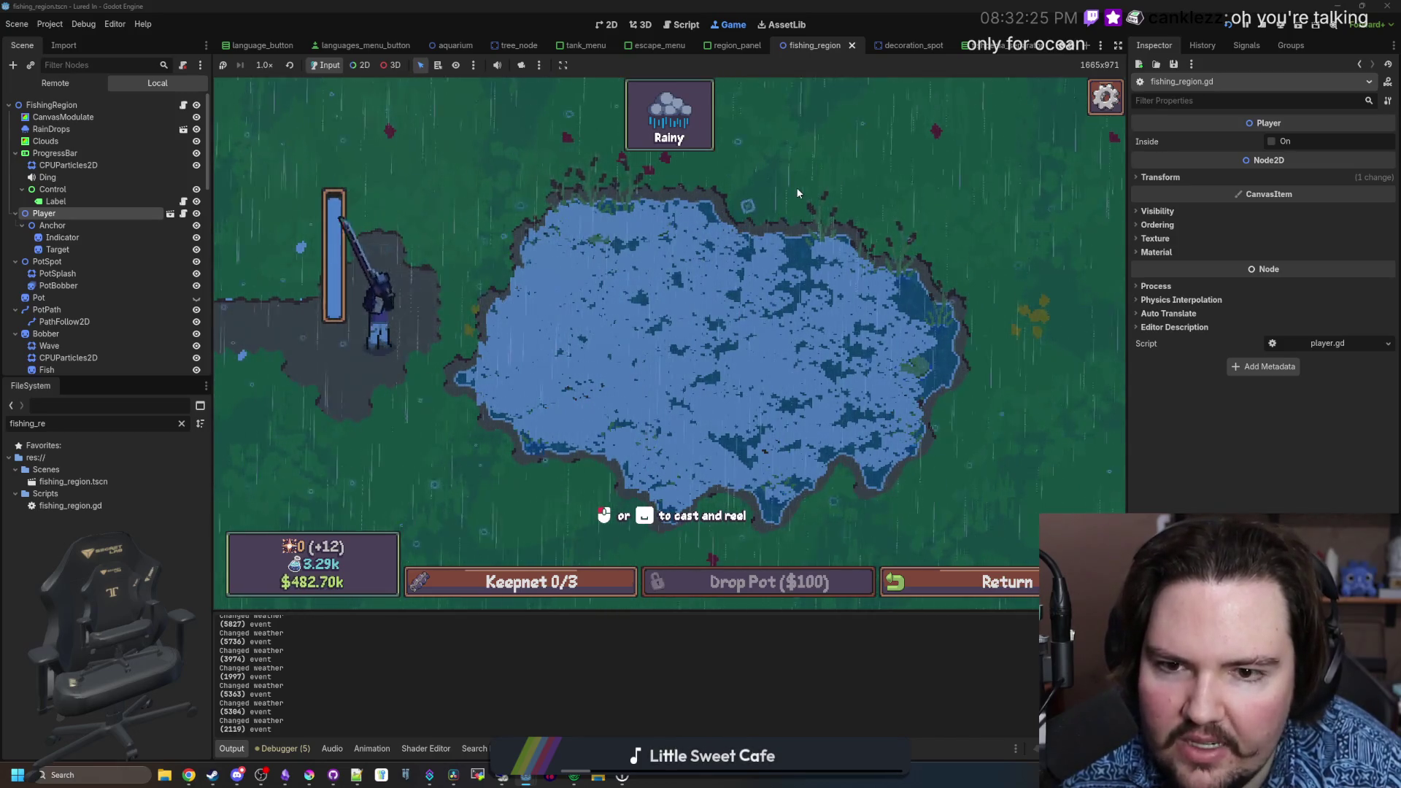
click(788, 269)
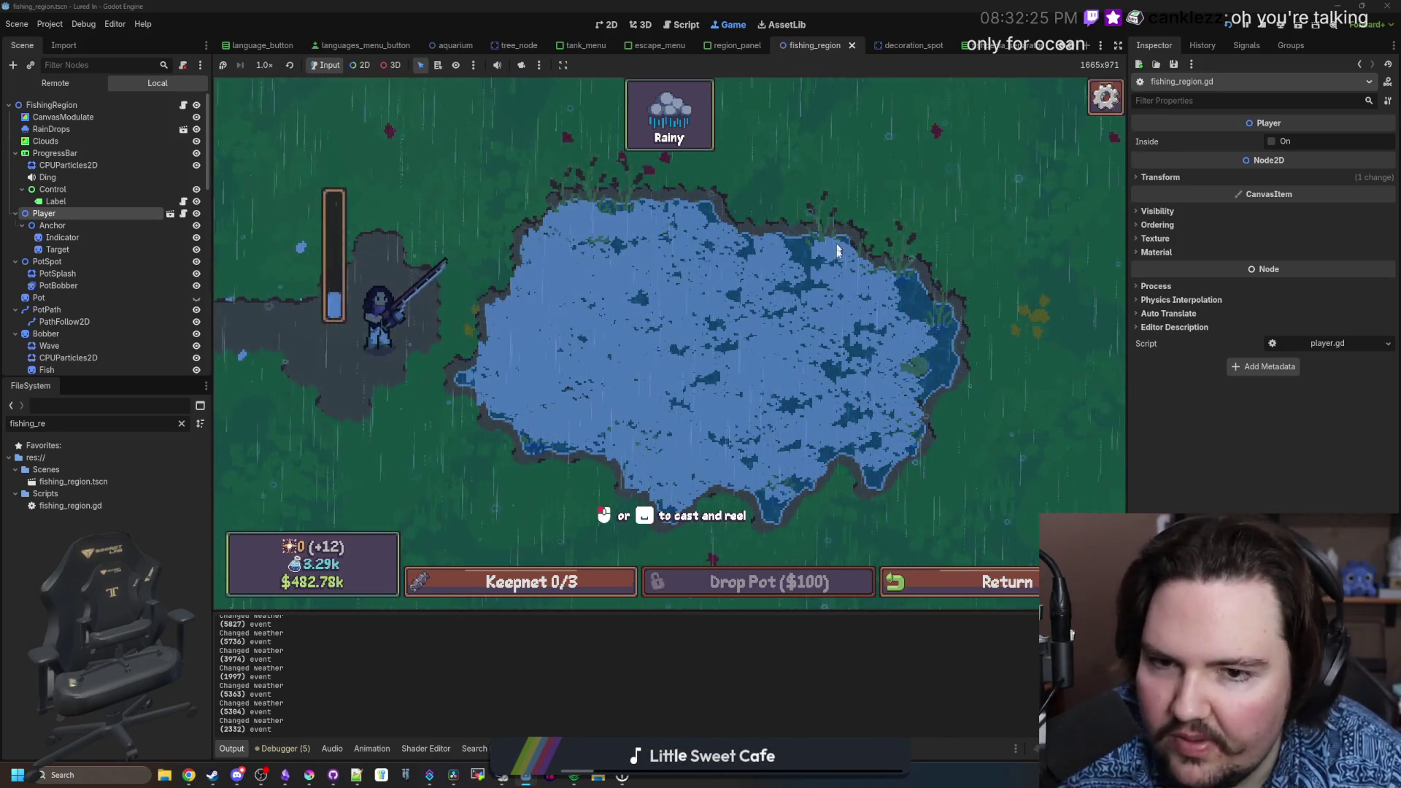
click(410, 186)
click(540, 299)
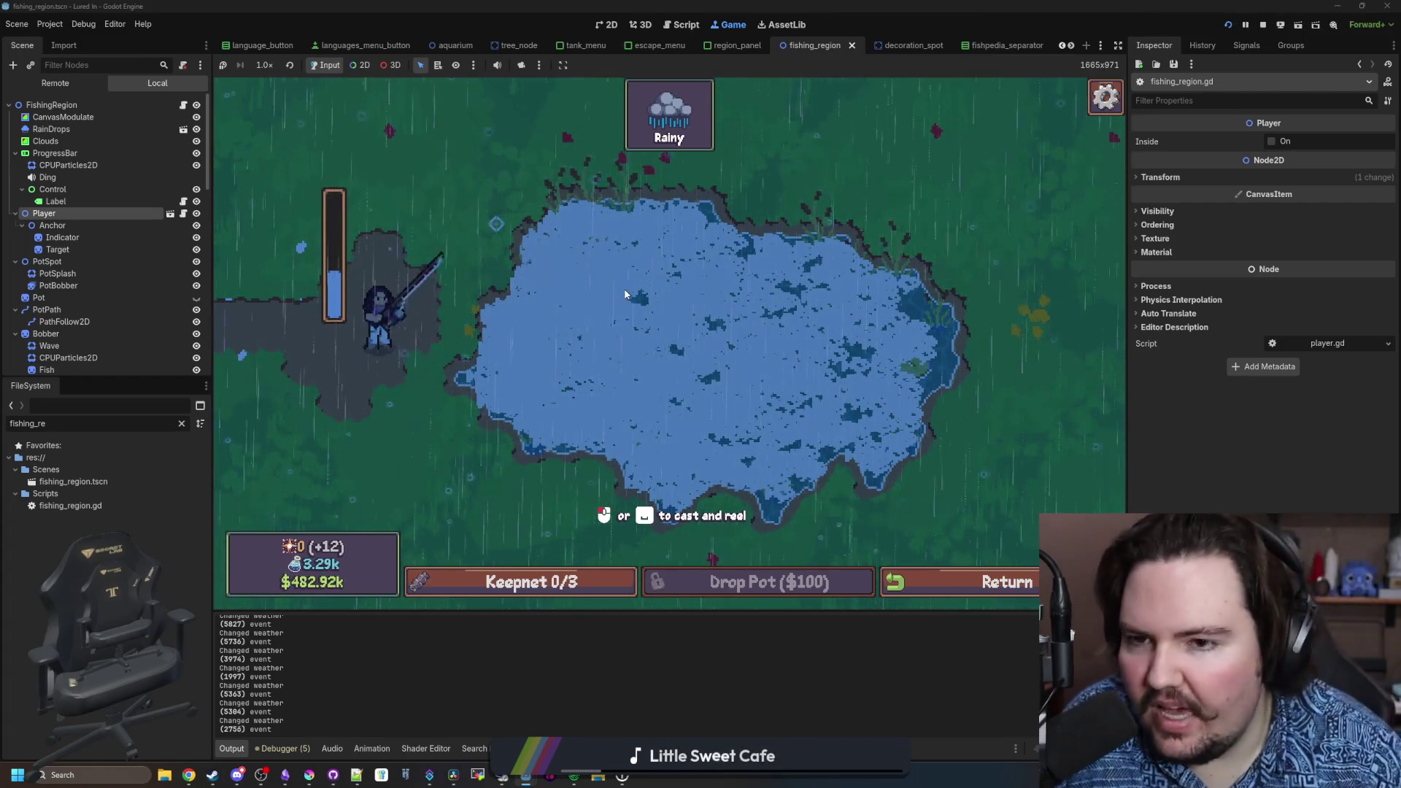
click(813, 352)
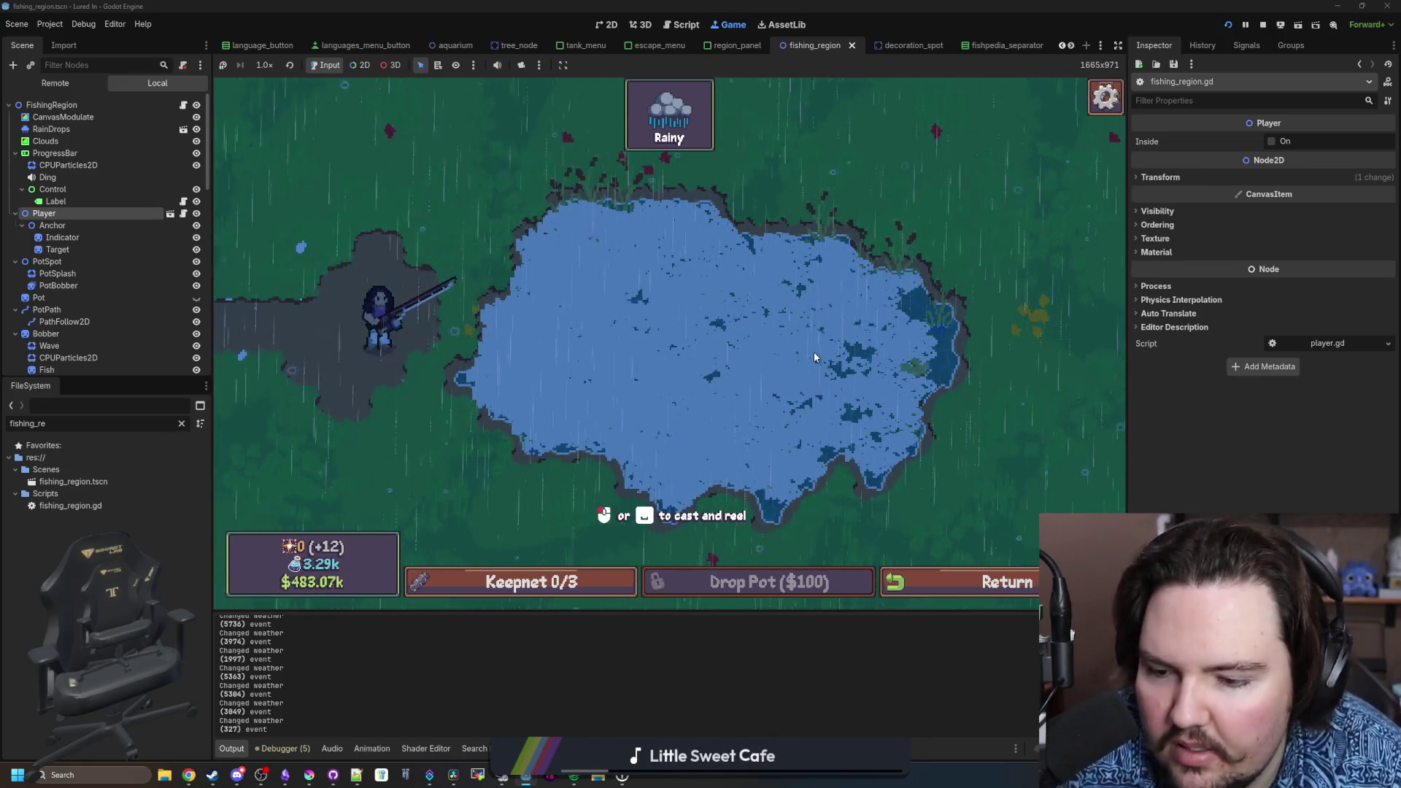
click(848, 323)
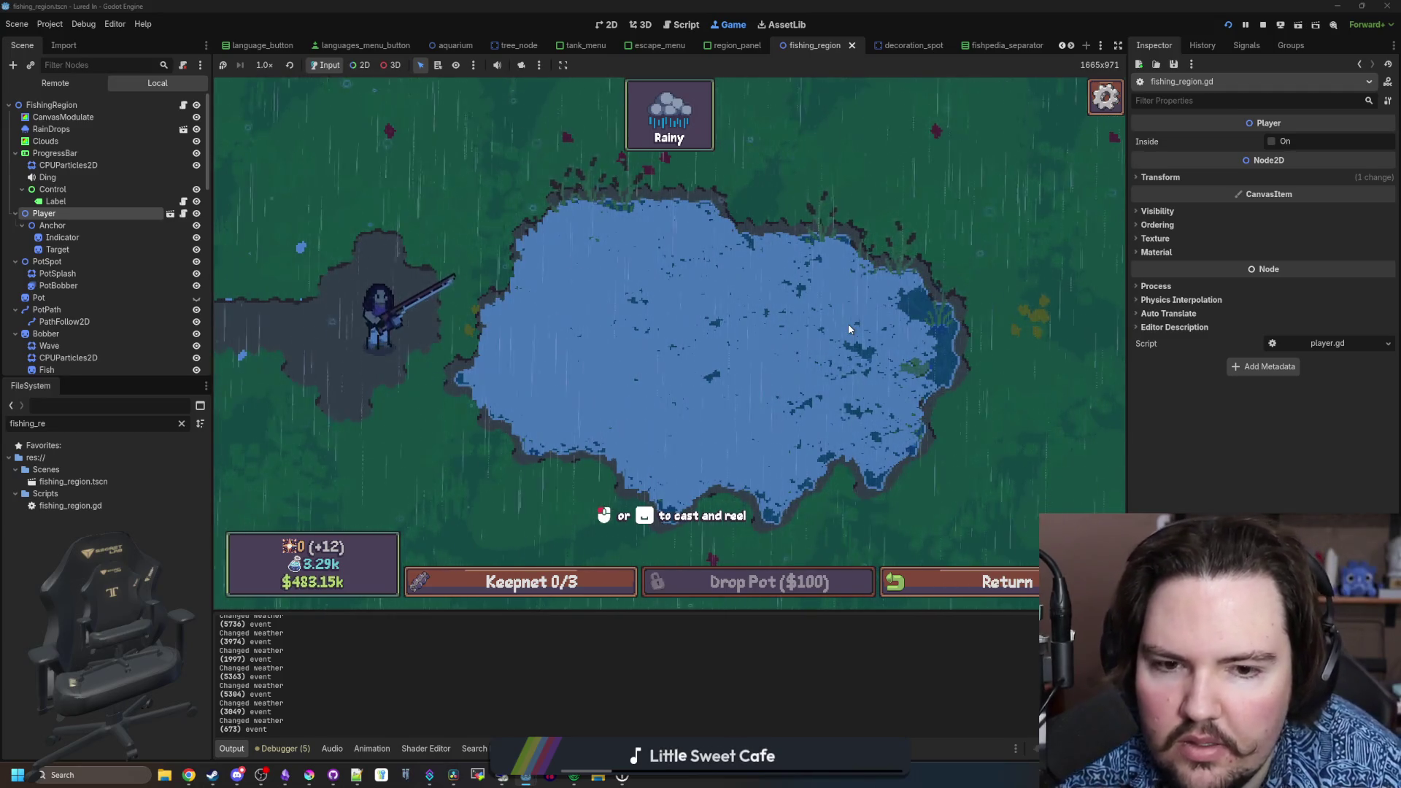
click(948, 343)
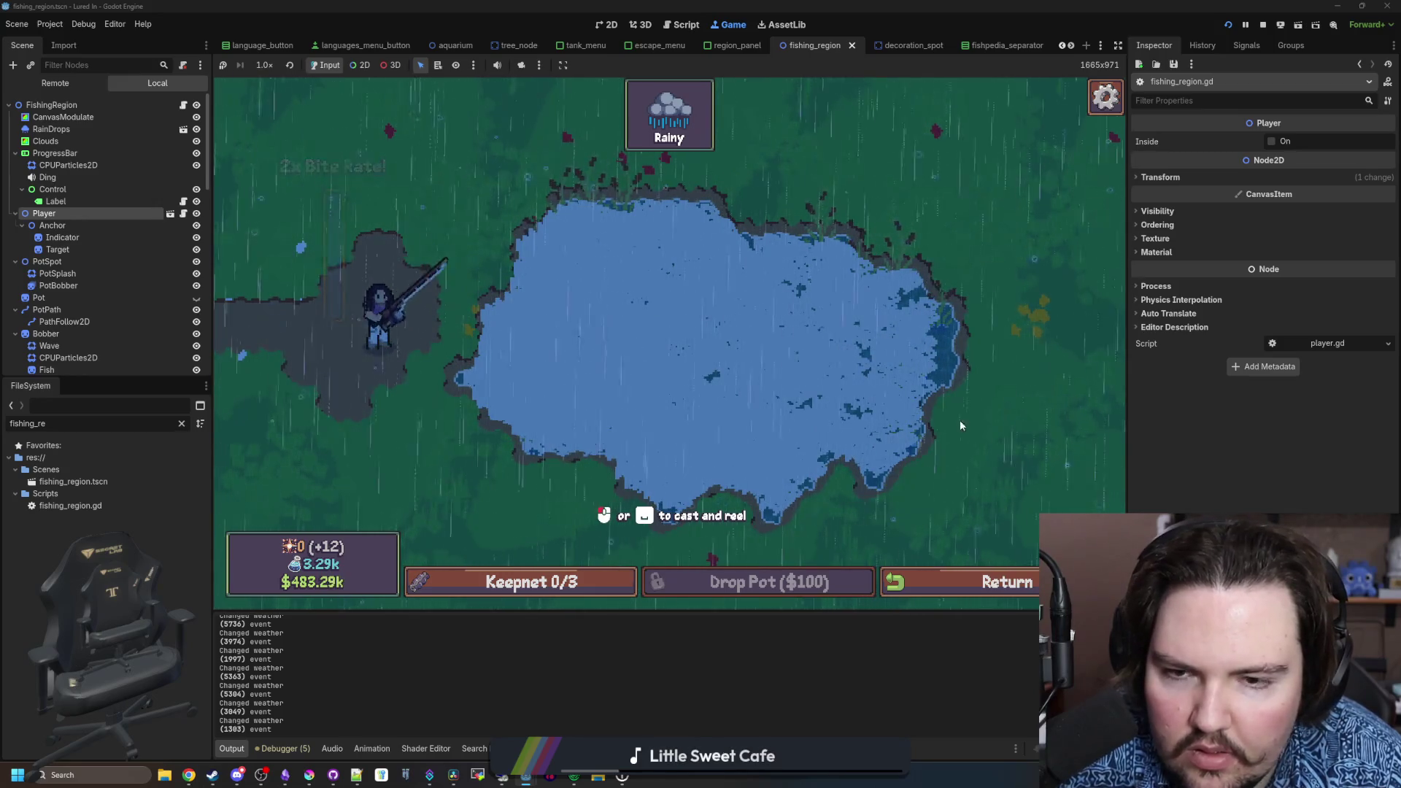
click(974, 576)
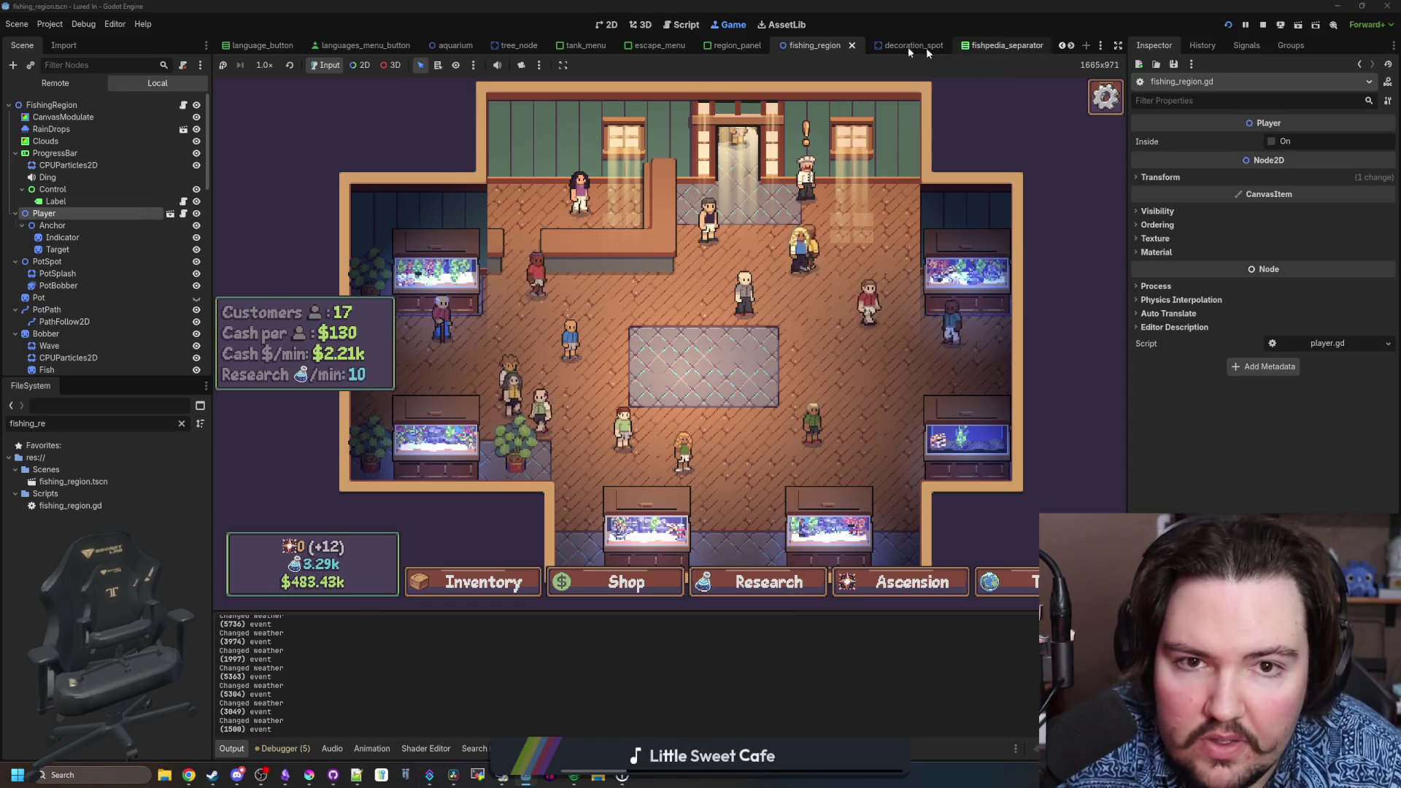
- Open the travel destinations and travel back to the Pond region
double_click(1072, 46)
click(1072, 46)
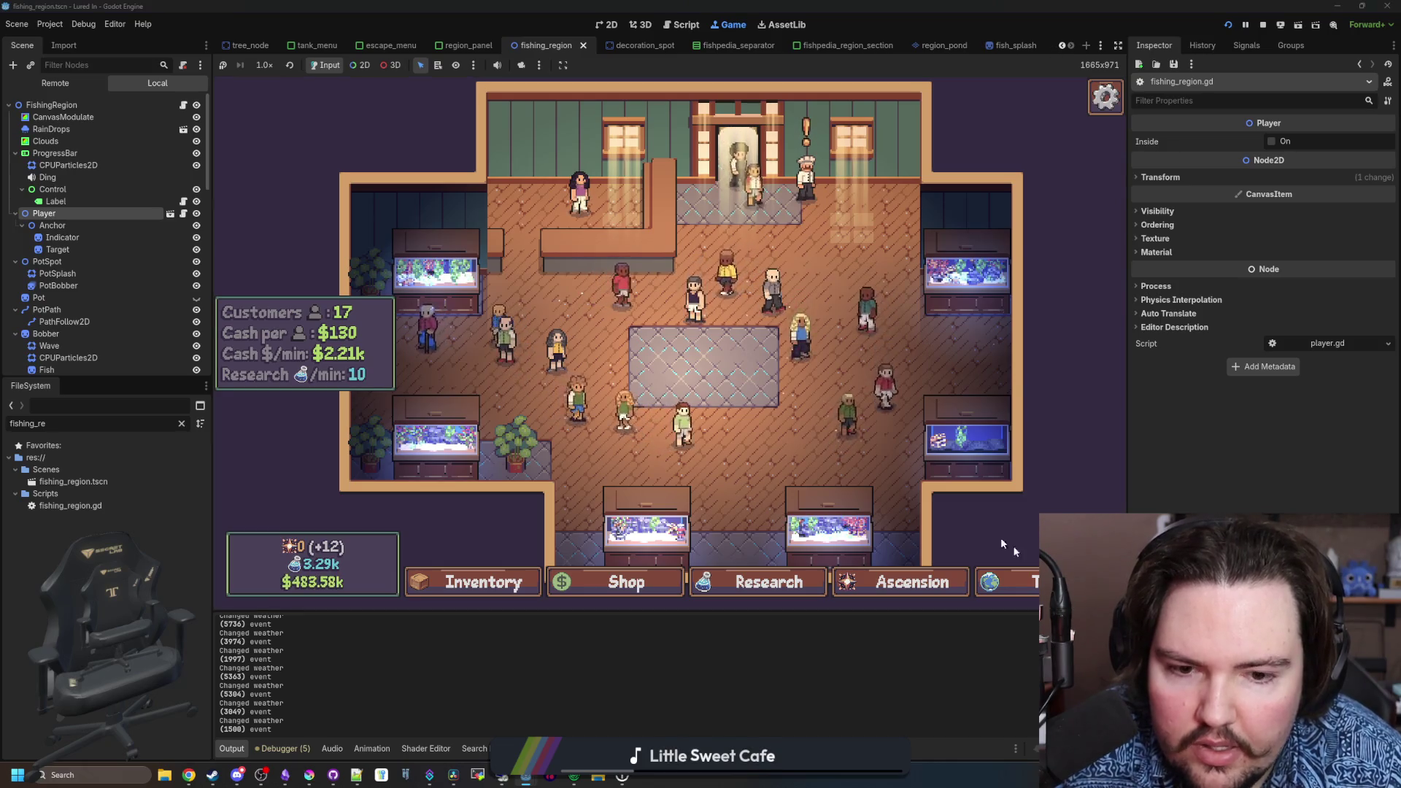
click(1004, 582)
click(837, 257)
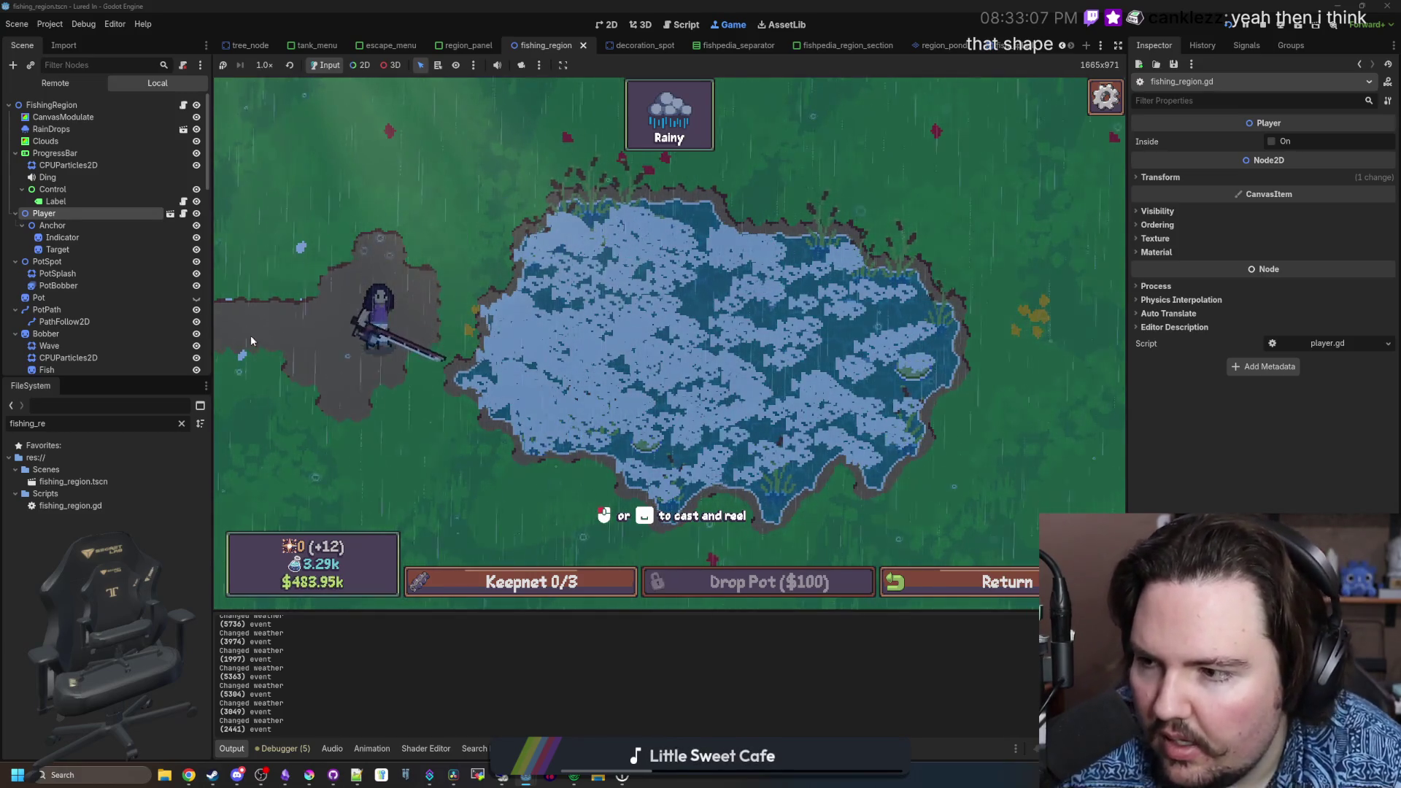
- Filter the FileSystem for 'fishing' and select fishing_region.gd
click(181, 424)
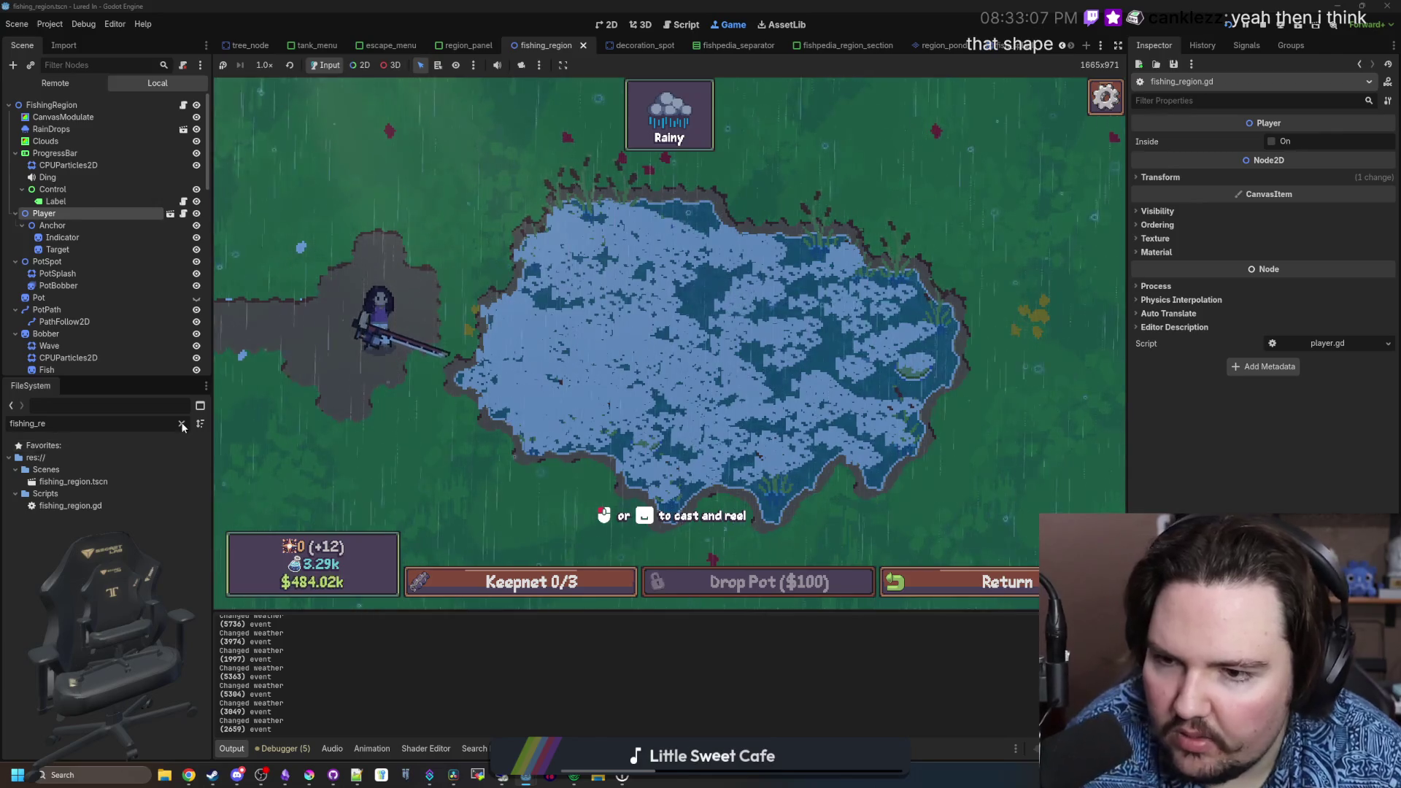
text(fishing)
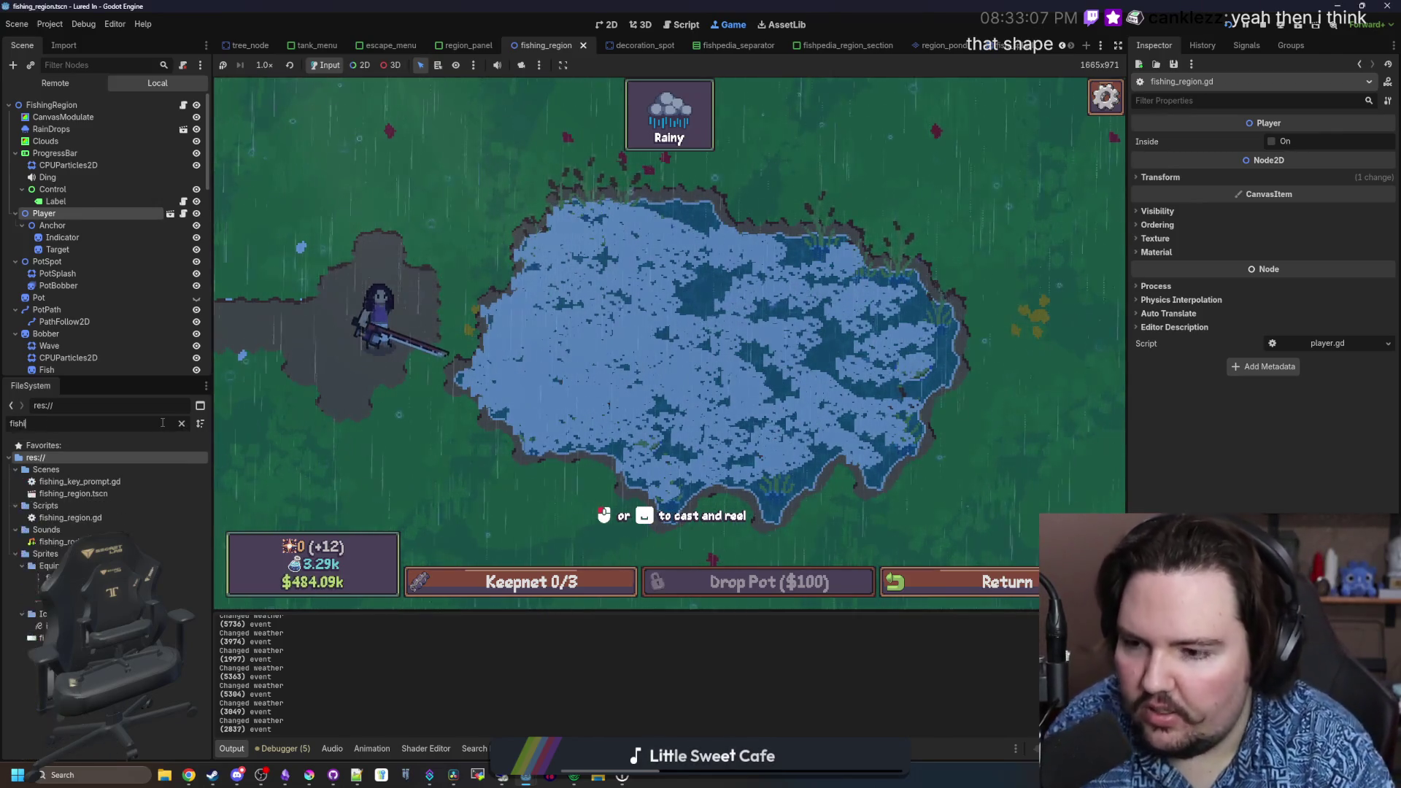
click(93, 518)
- Open fishing_region.gd in the script editor and save with Ctrl+S
double_click(93, 518)
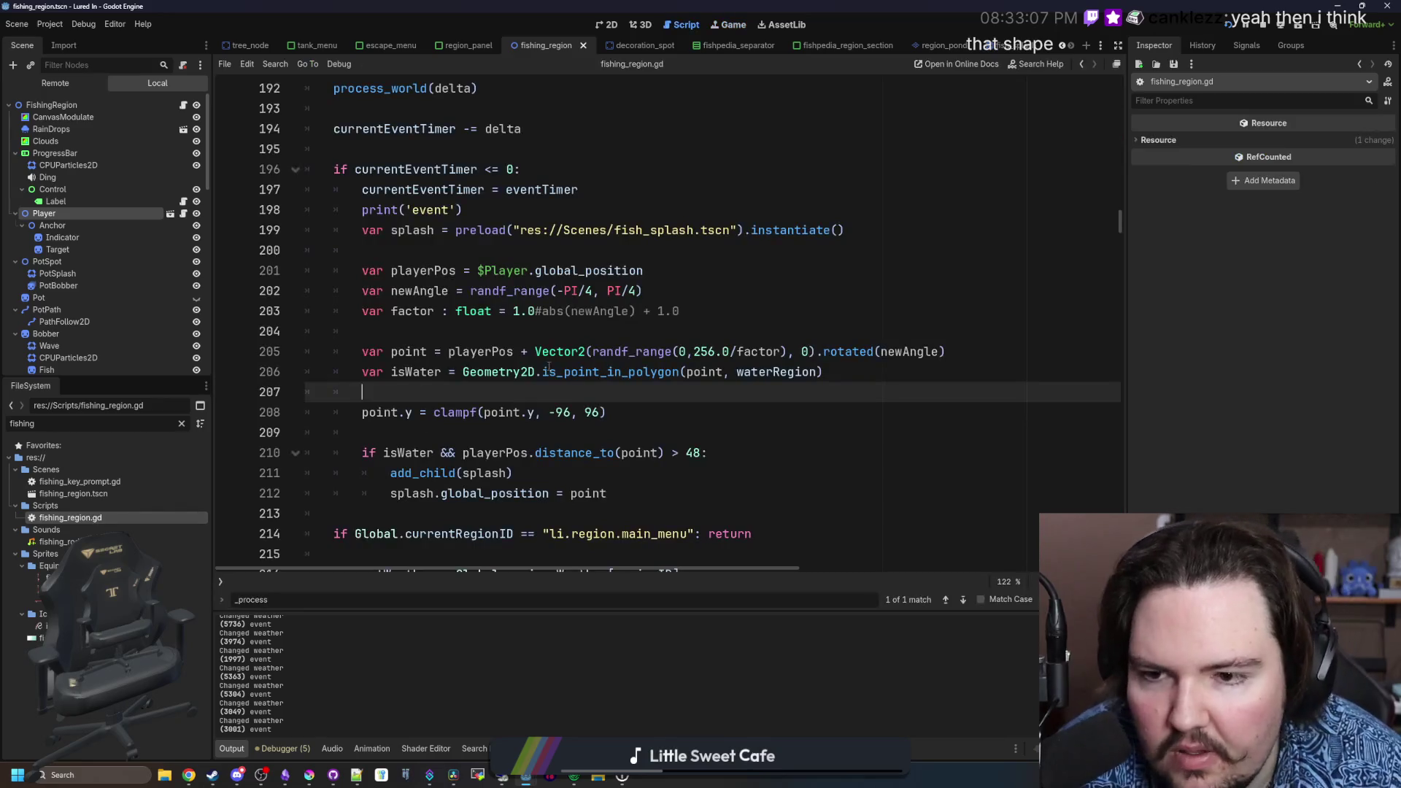
click(623, 329)
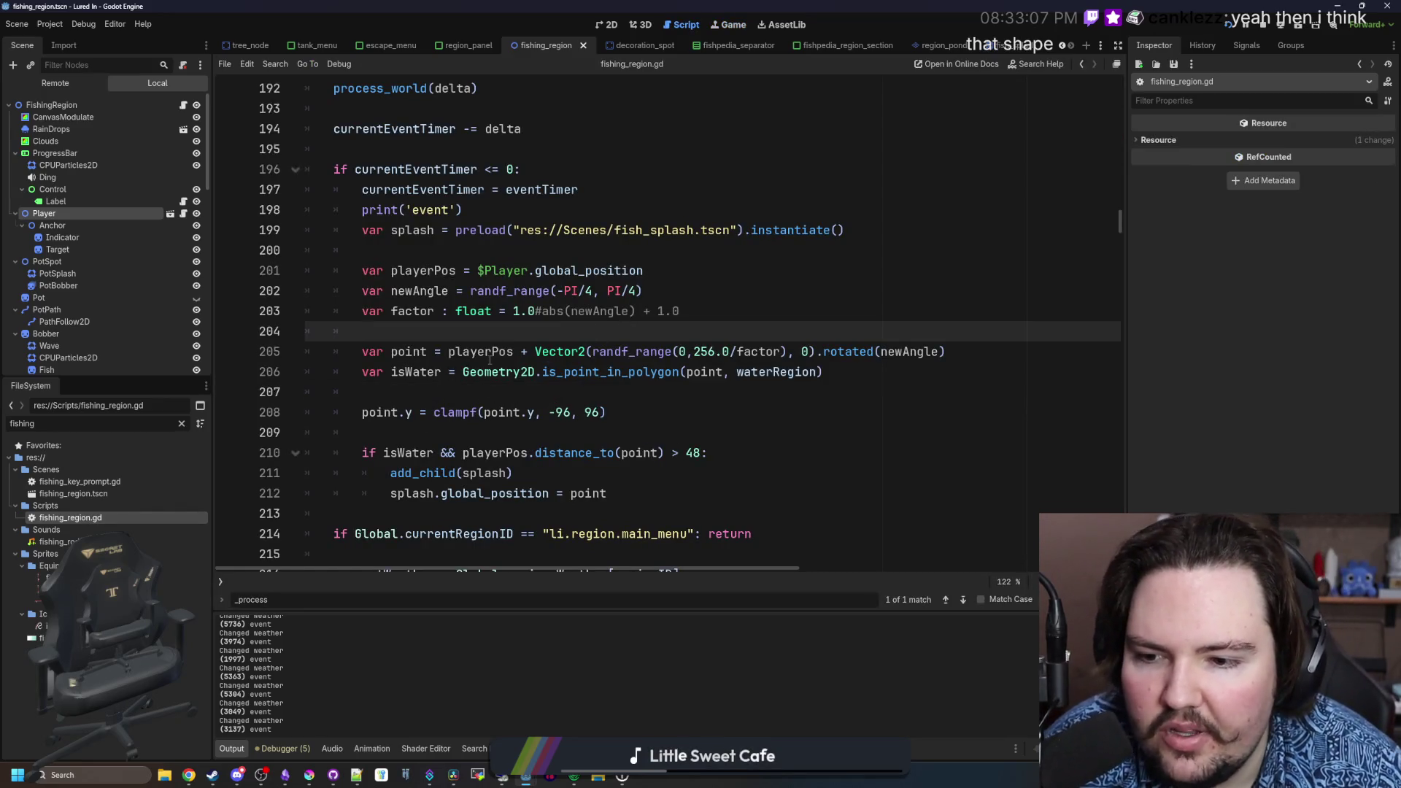
click(500, 390)
key(ctrl+s)
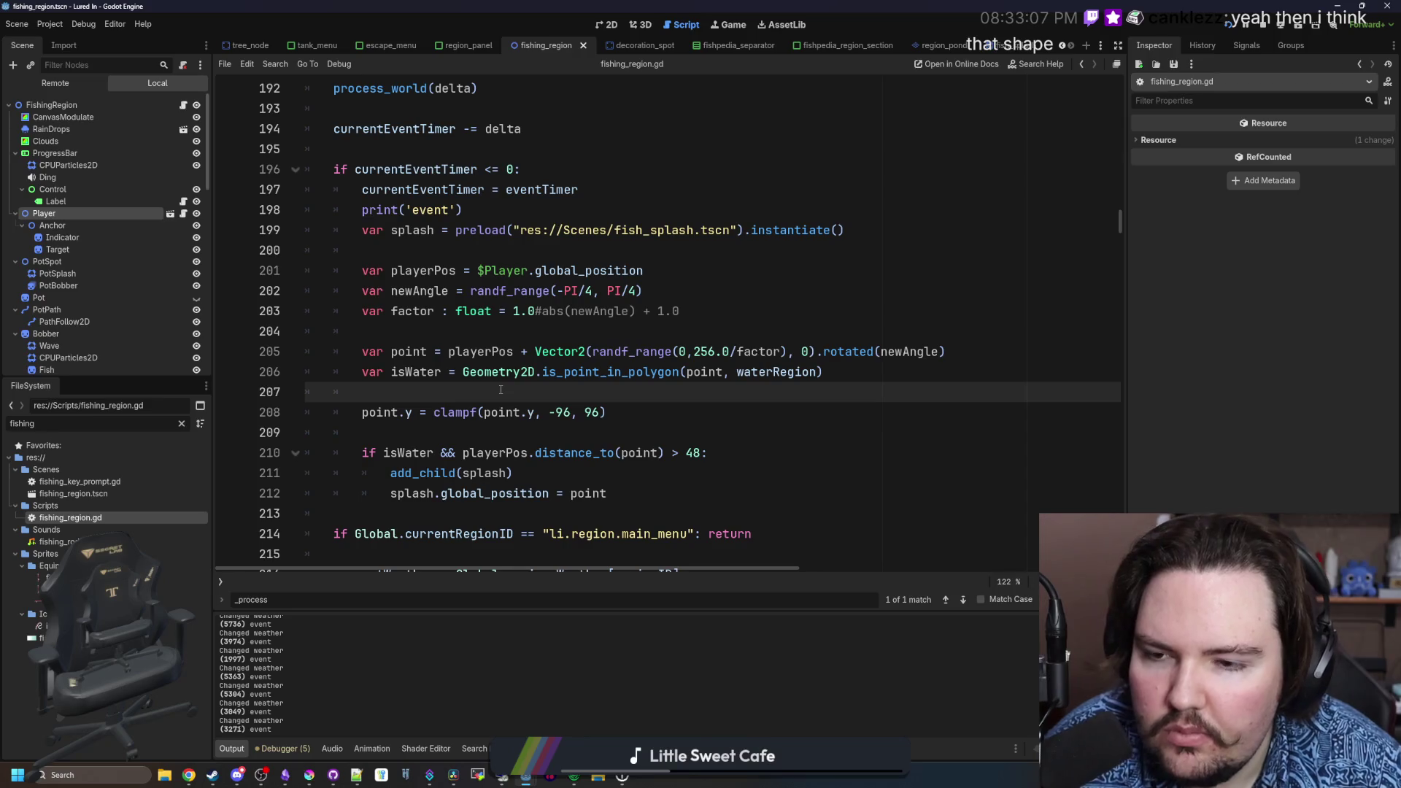
- Search the script for 'factor', then add and trim blank lines after the castDist line
scroll(511, 379, down, 8)
scroll(522, 369, down, 4)
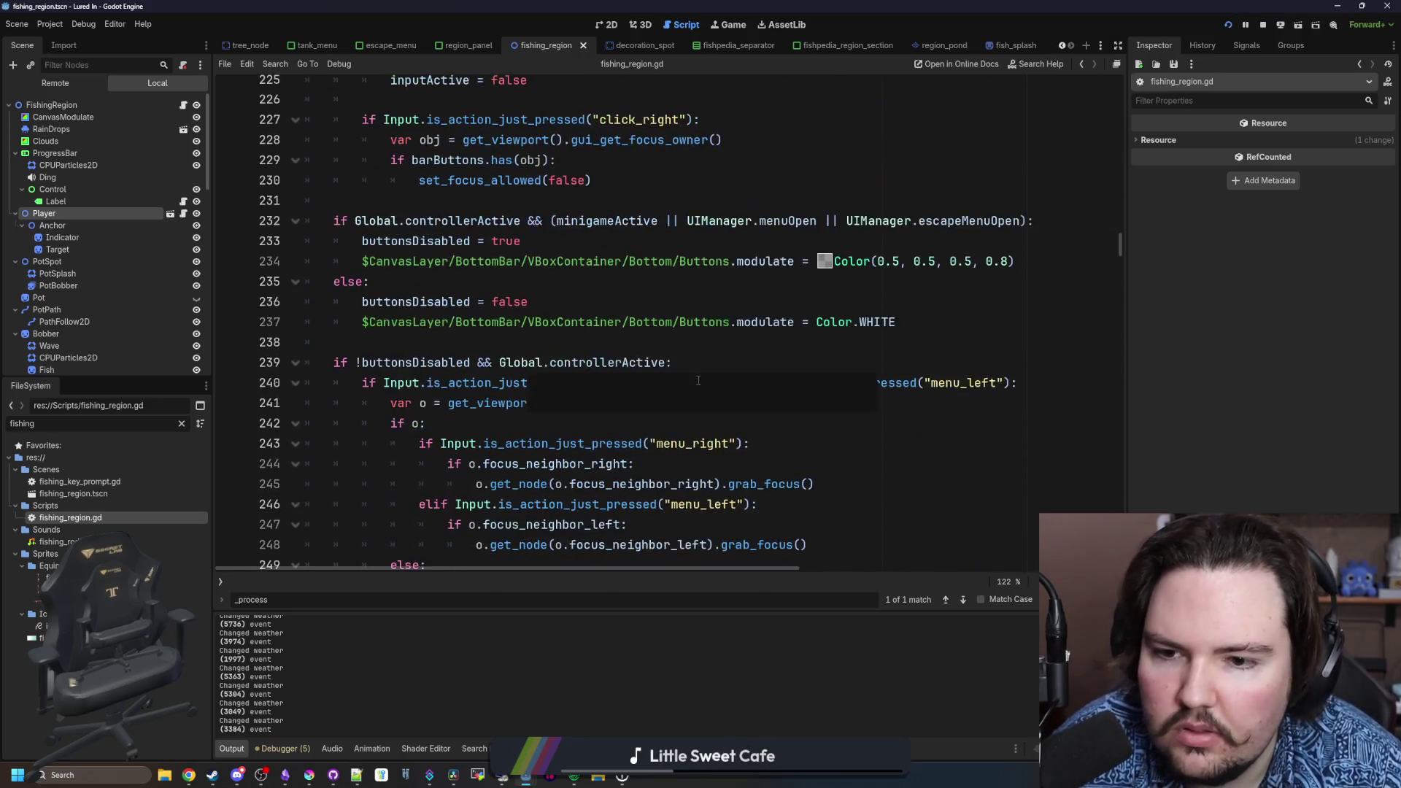
key(ctrl+f)
text(factor)
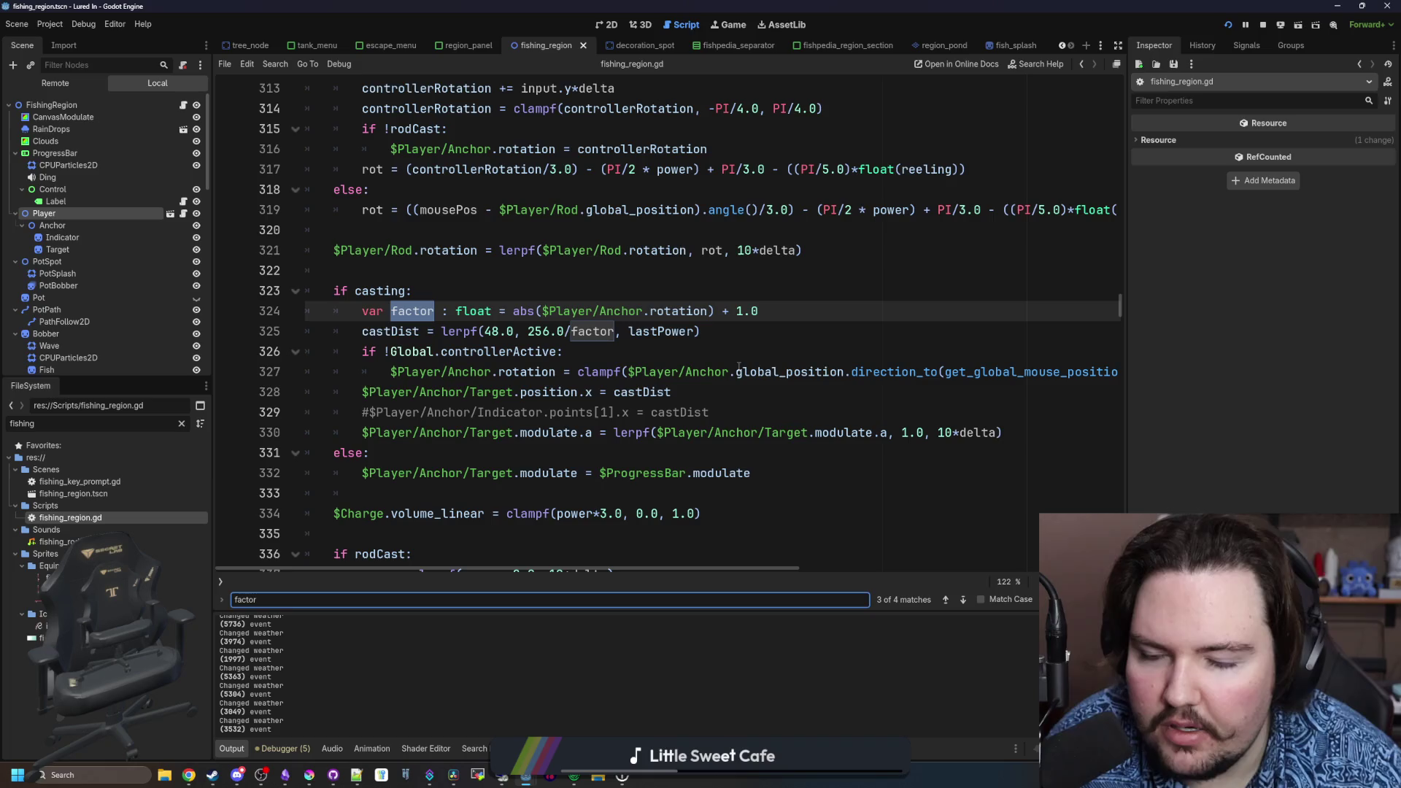
click(735, 332)
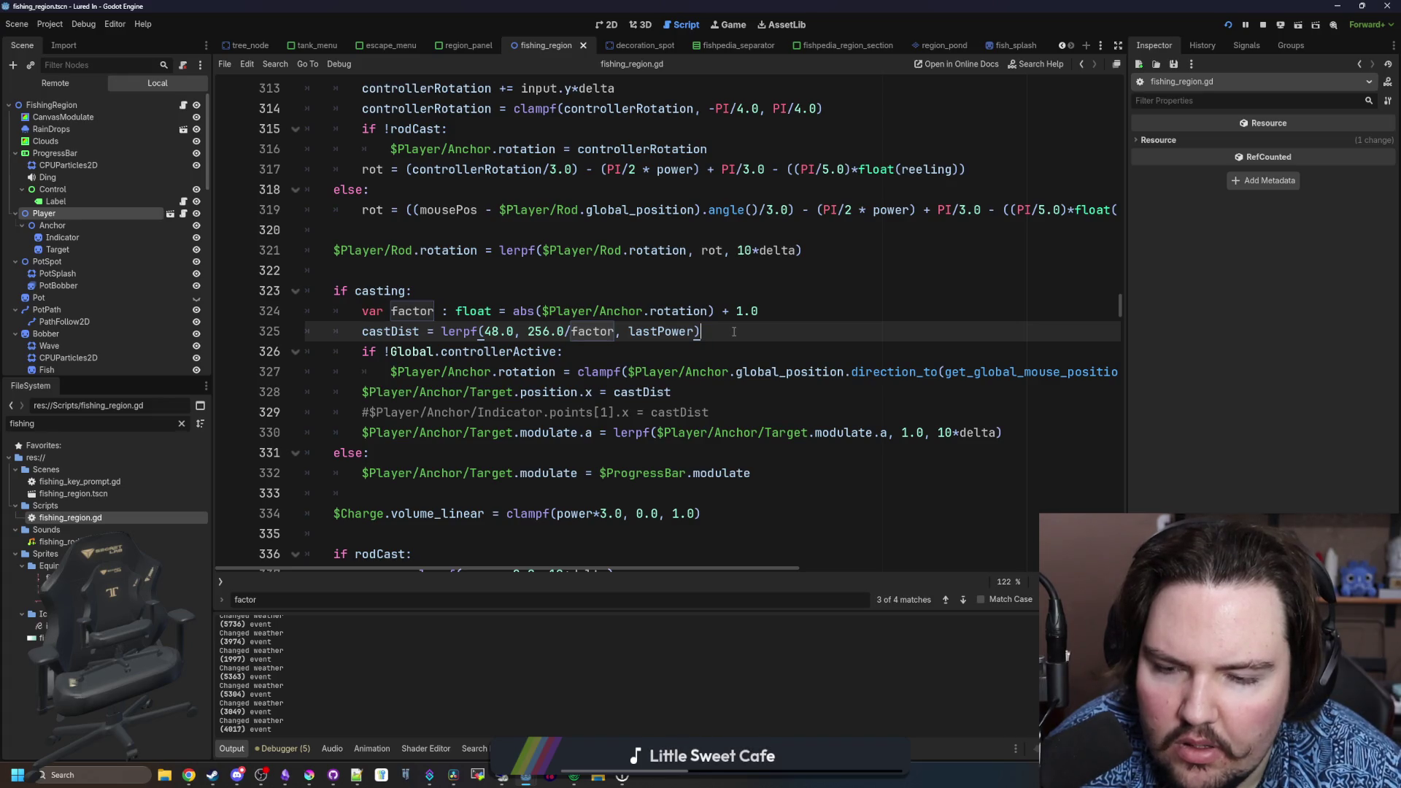
key(Return)
key(Return)
key(Return)
key(Up)
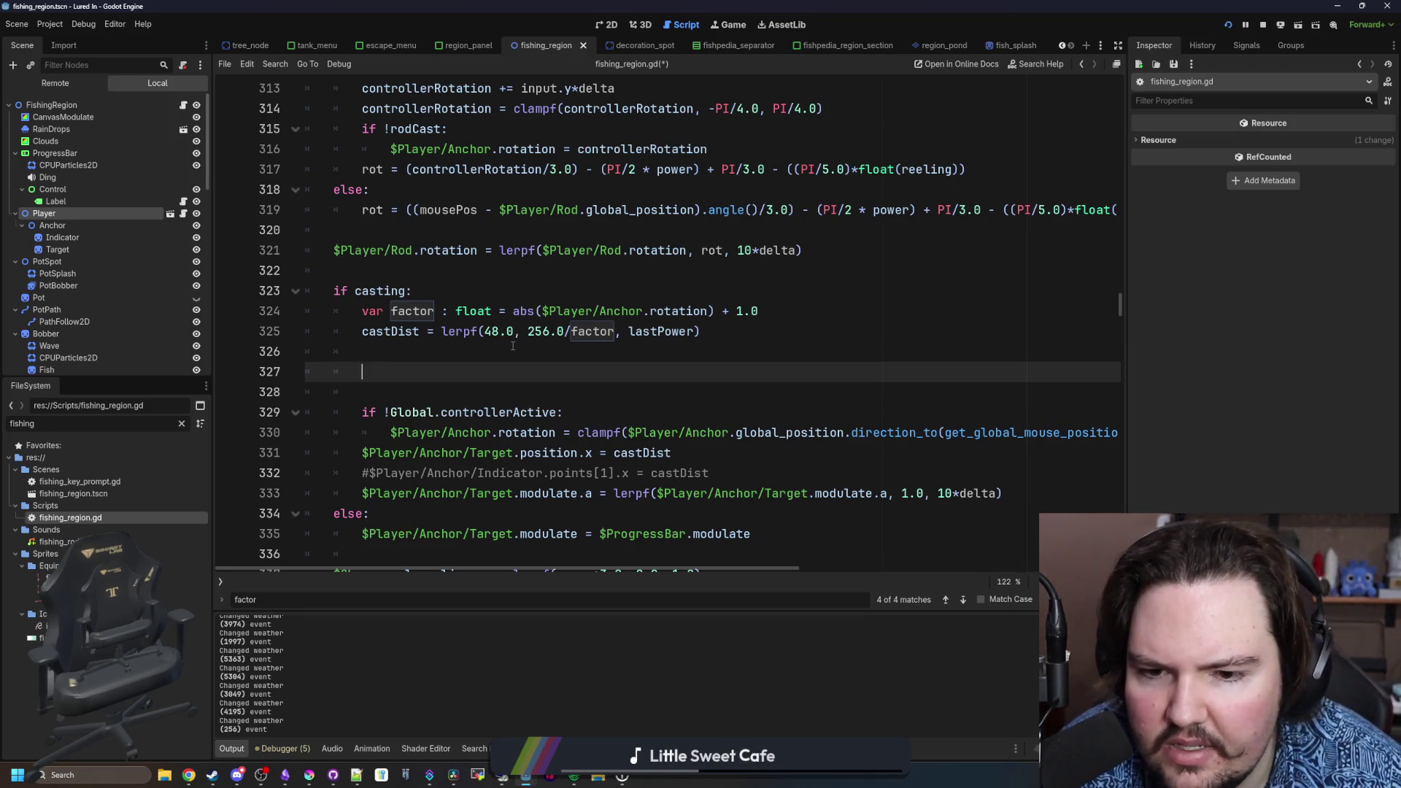
key(BackSpace)
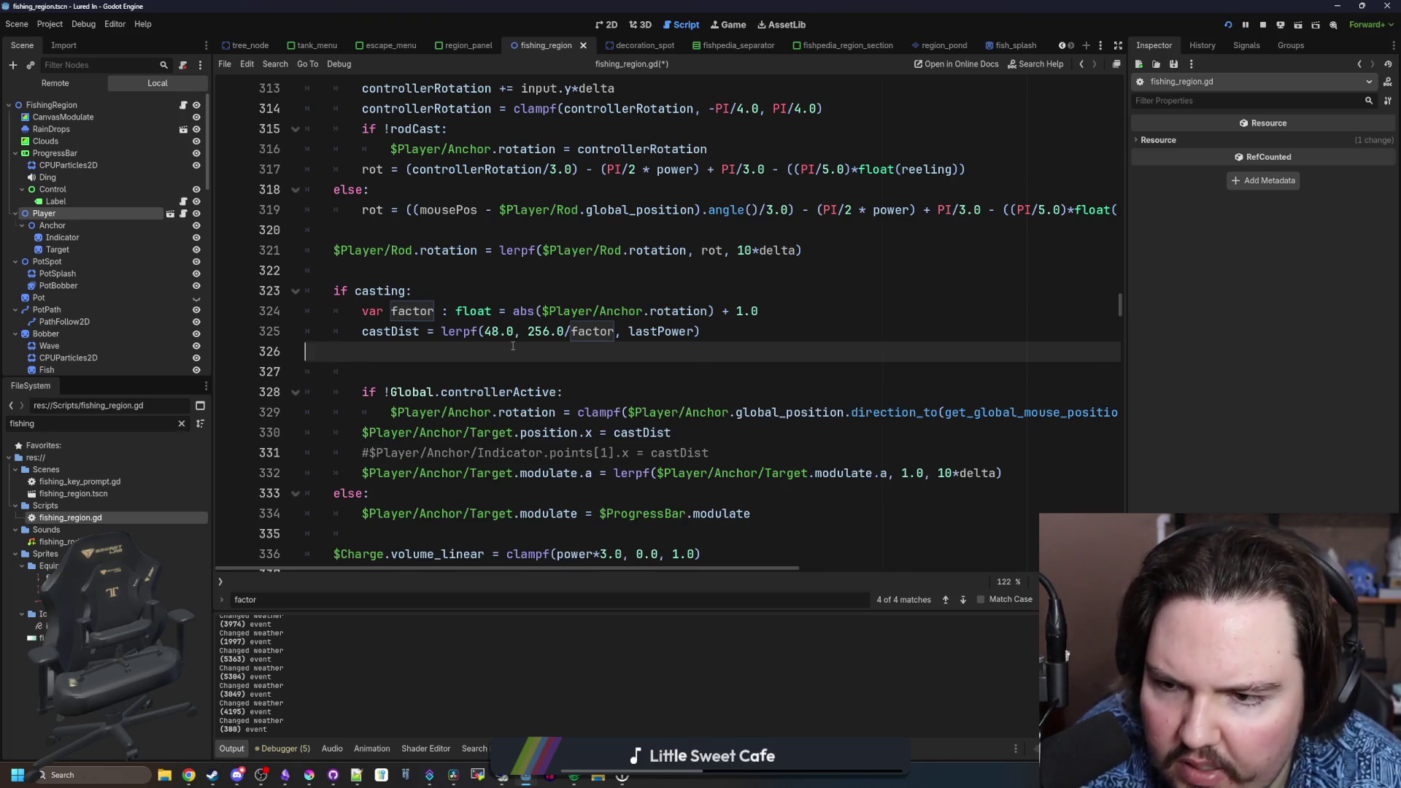
key(BackSpace)
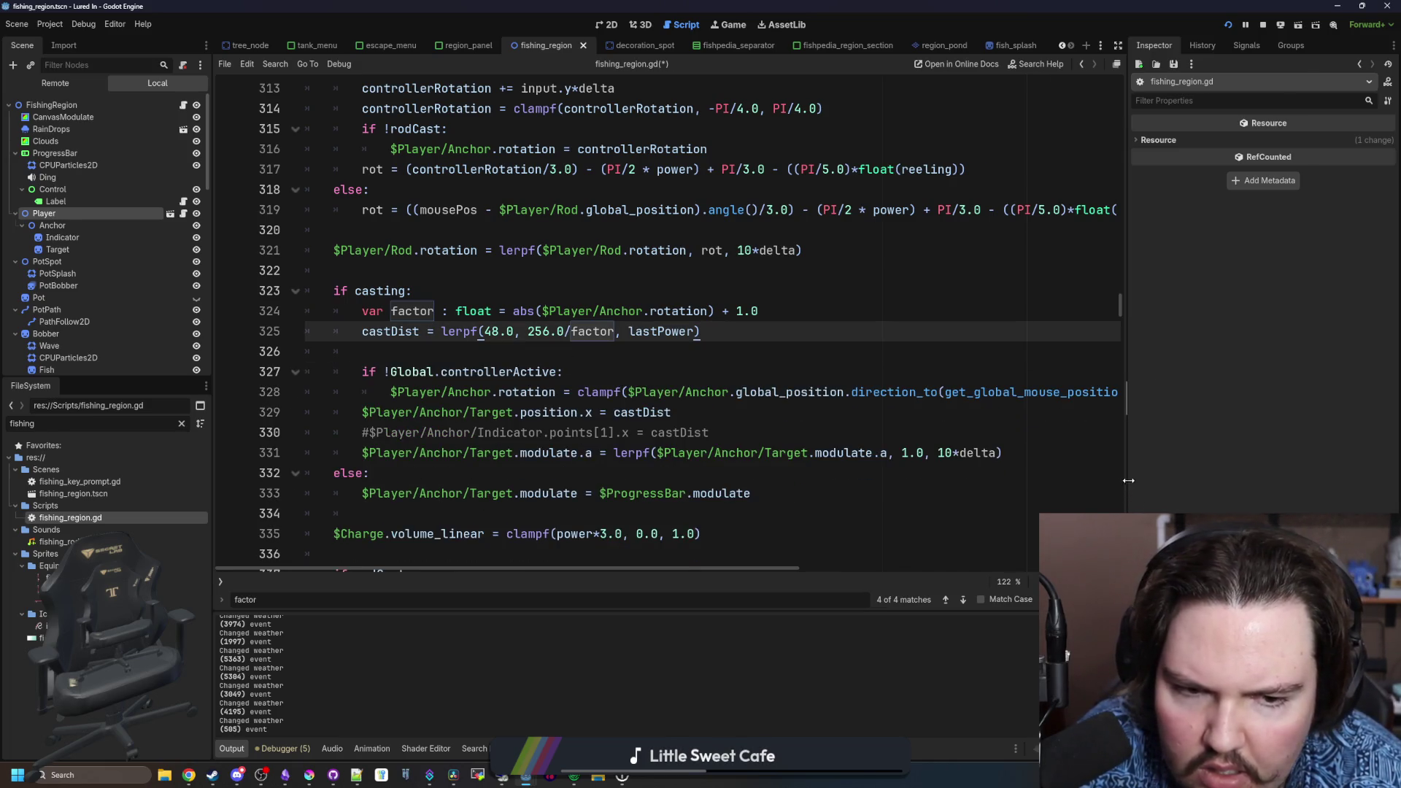
- Widen the code editor and insert two empty lines below the castDist calculation
drag(1124, 483, 1278, 484)
mouse_move(871, 568)
mouse_down()
mouse_move(1007, 573)
mouse_move(779, 578)
mouse_up()
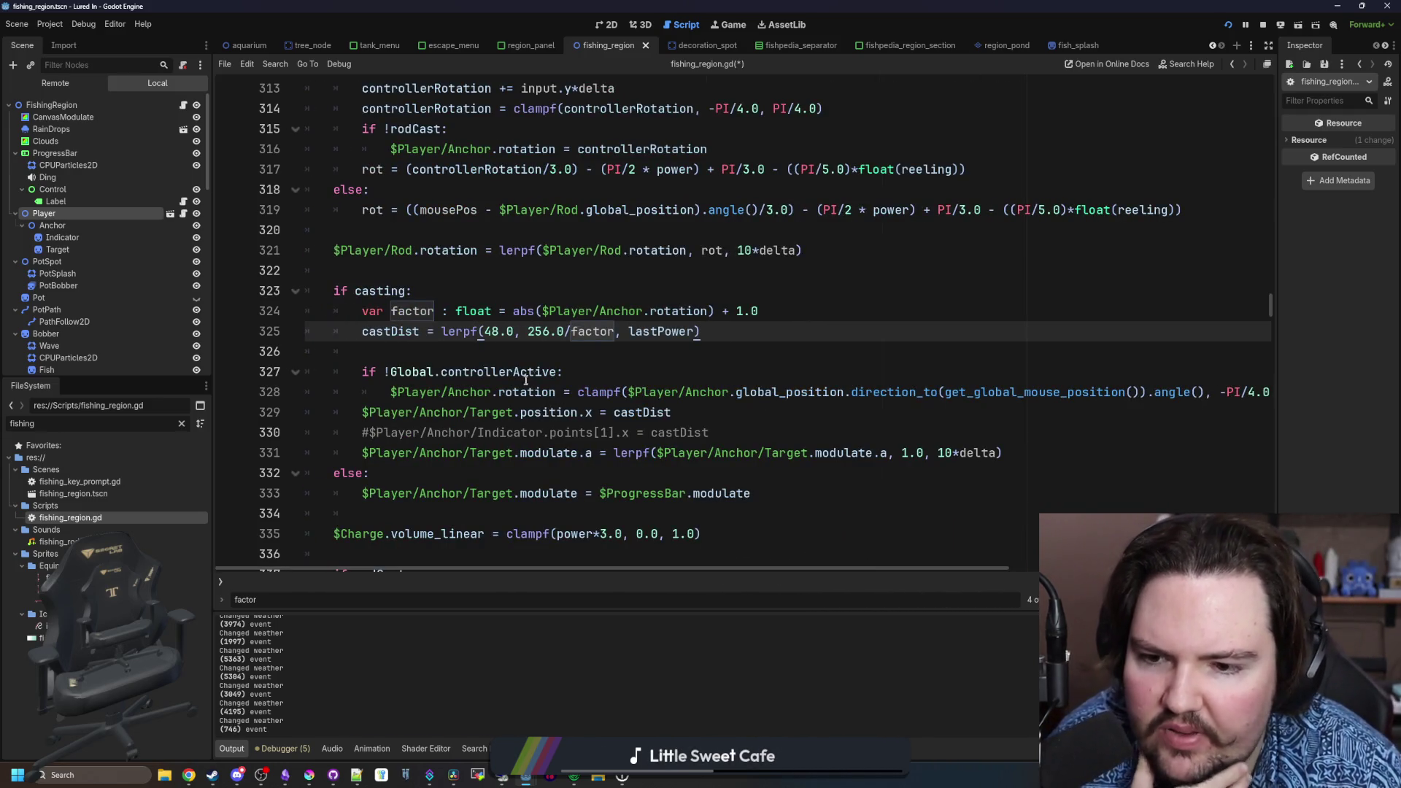
click(558, 372)
drag(672, 413, 362, 413)
click(402, 351)
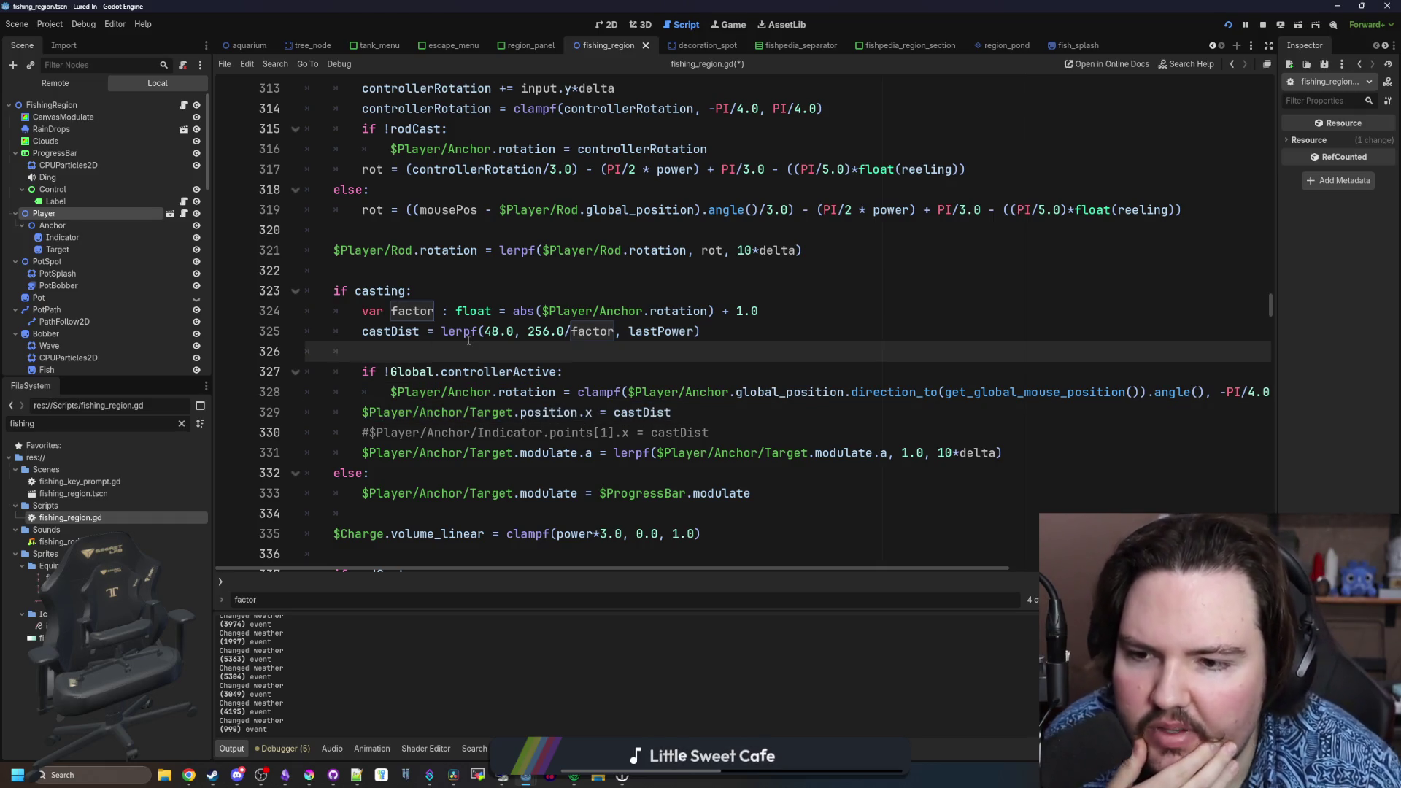
key(Return)
key(Return)
key(Up)
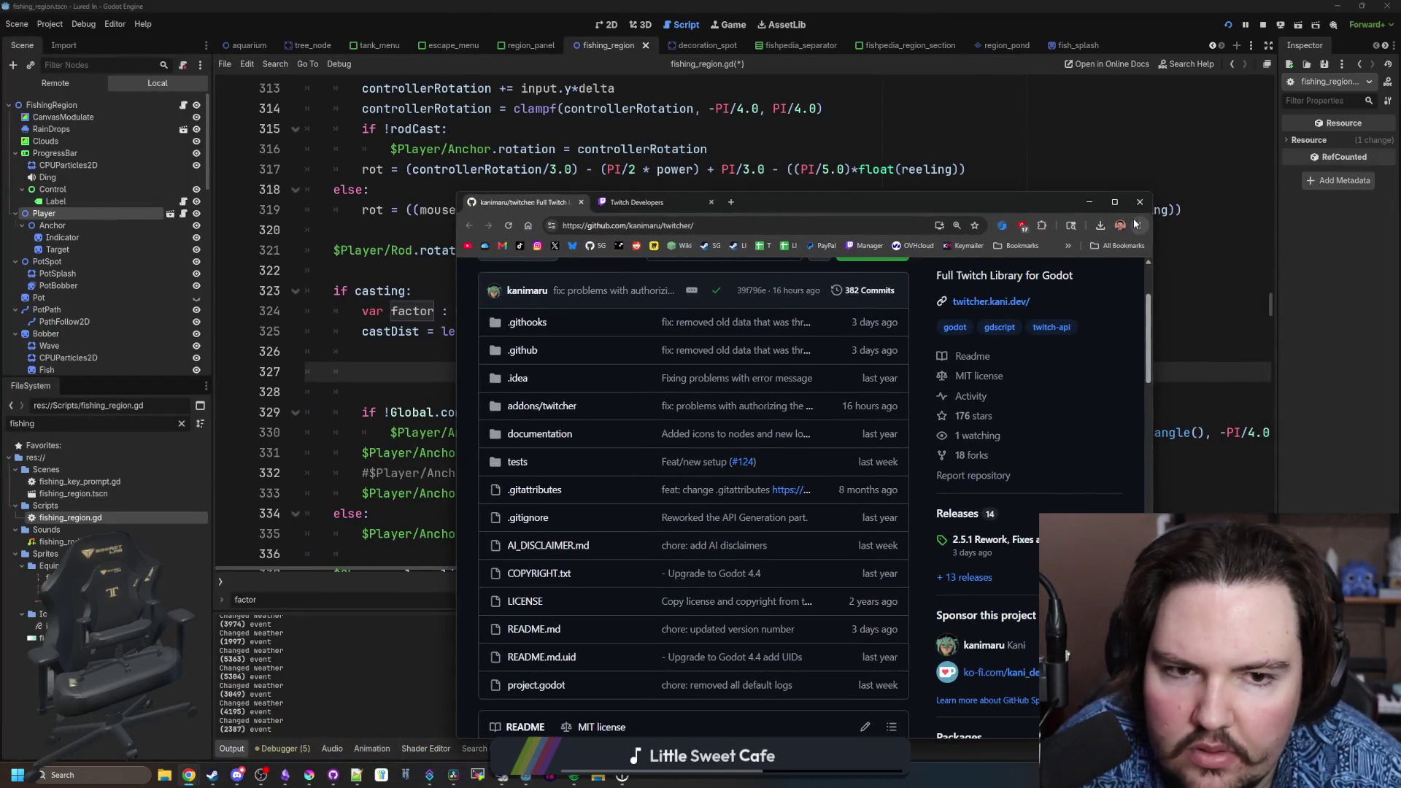
click(563, 370)
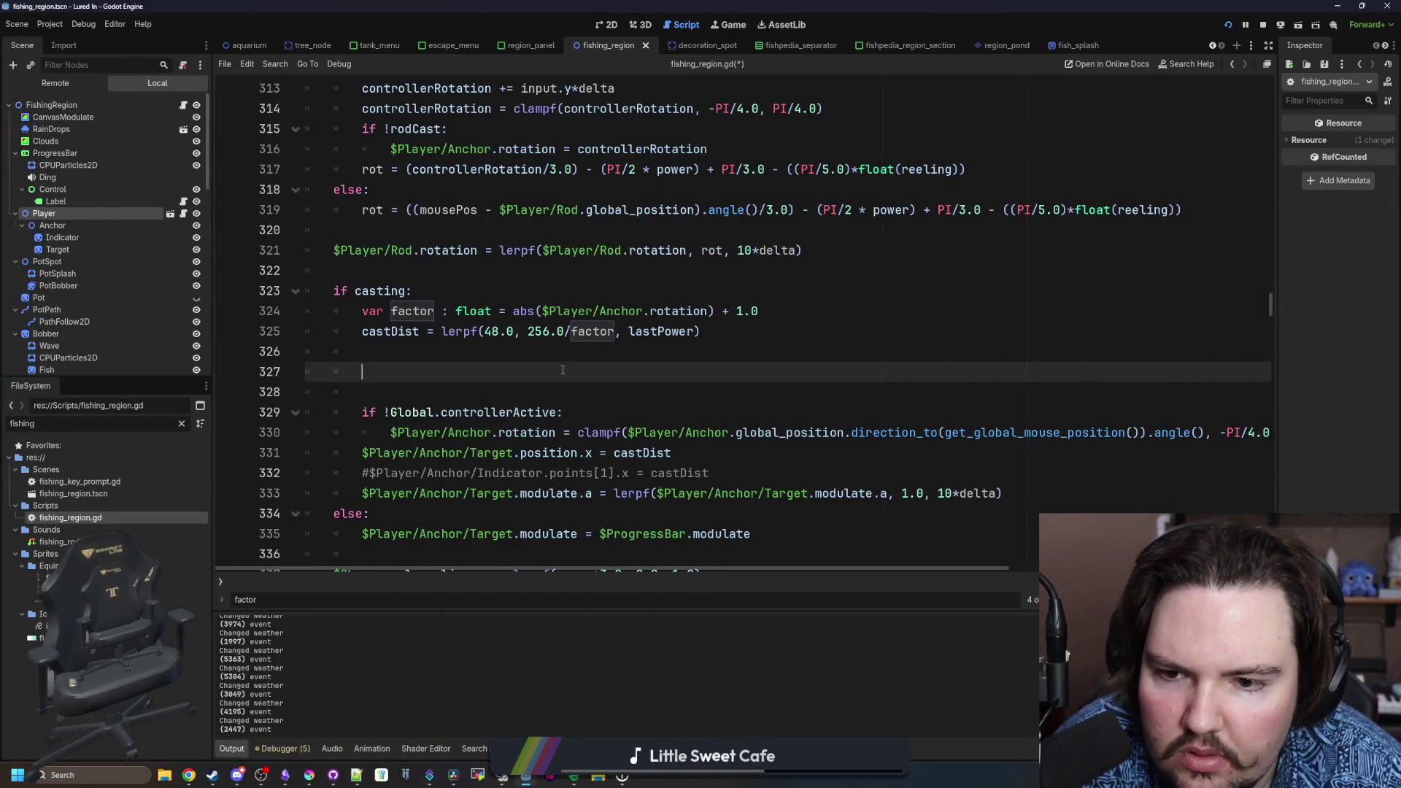
click(739, 31)
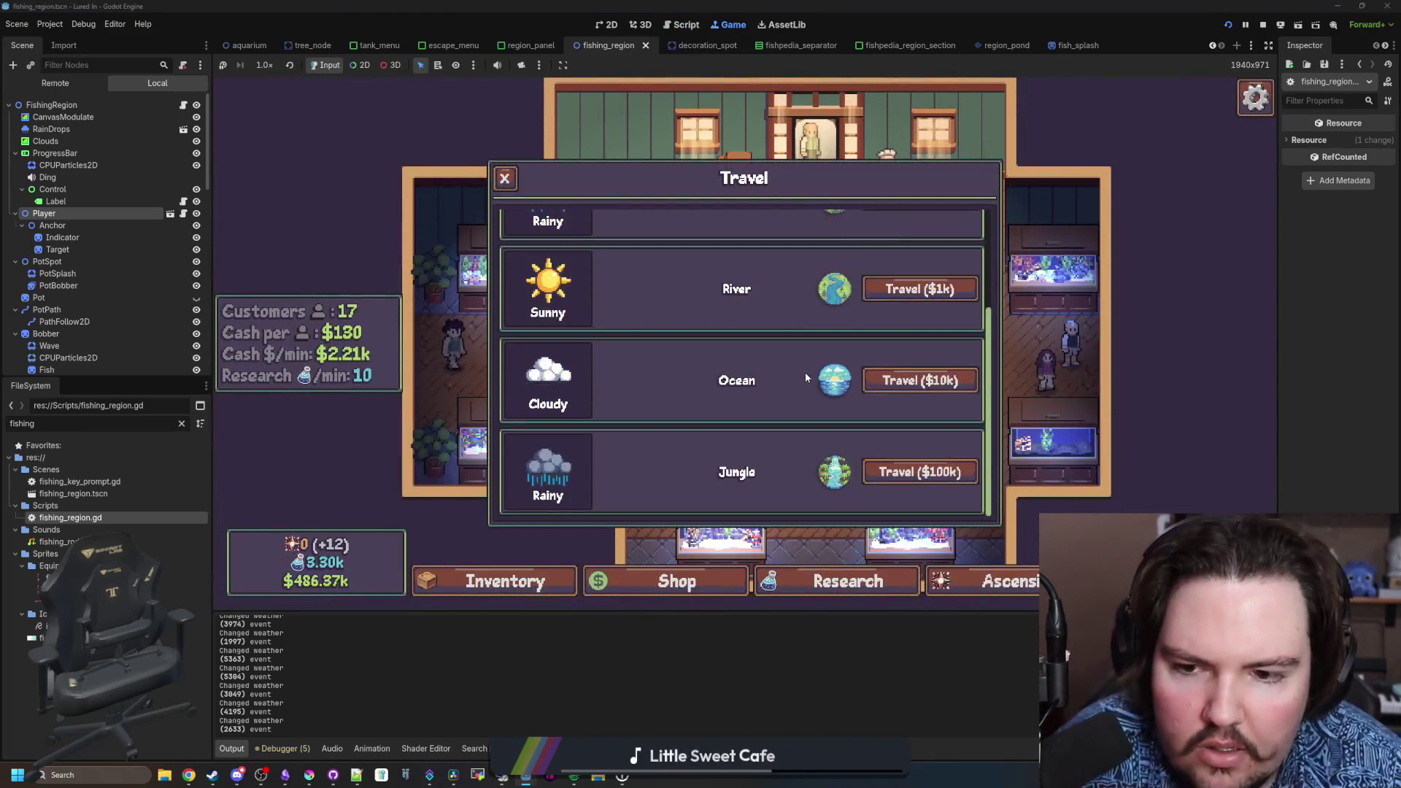
- Travel to the Cloudy ocean and cast and reel the fishing line about four times
click(917, 463)
click(855, 363)
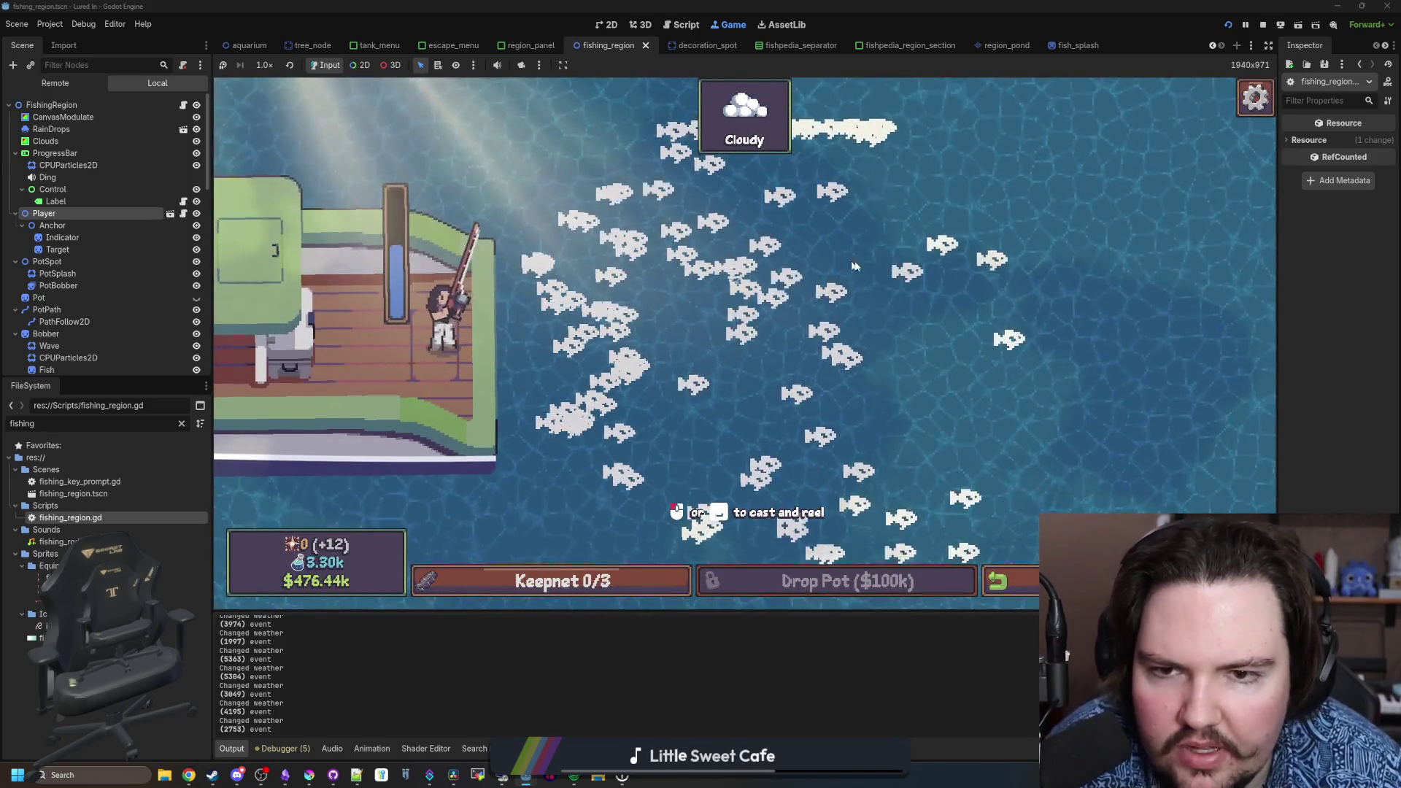
click(831, 253)
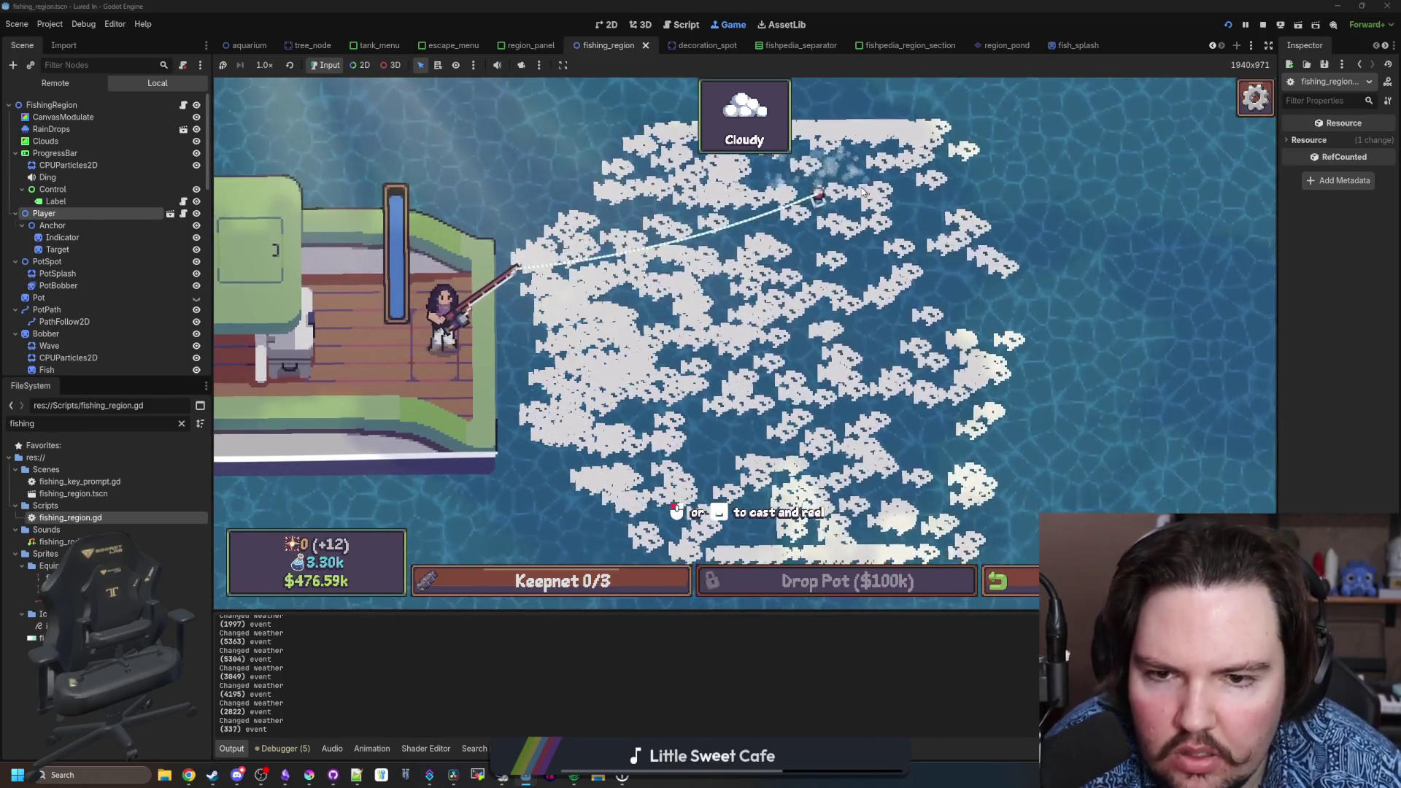
click(595, 154)
click(779, 351)
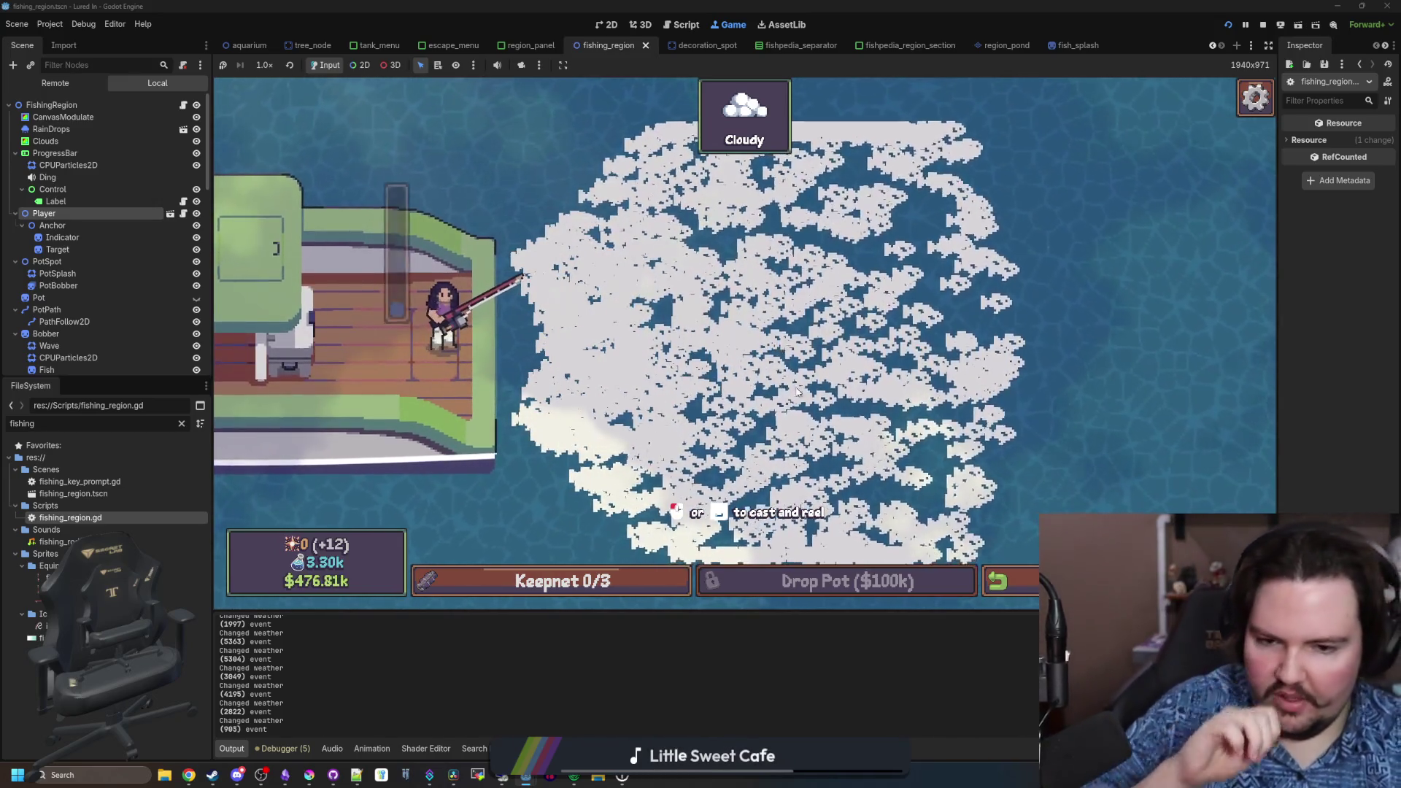
click(742, 514)
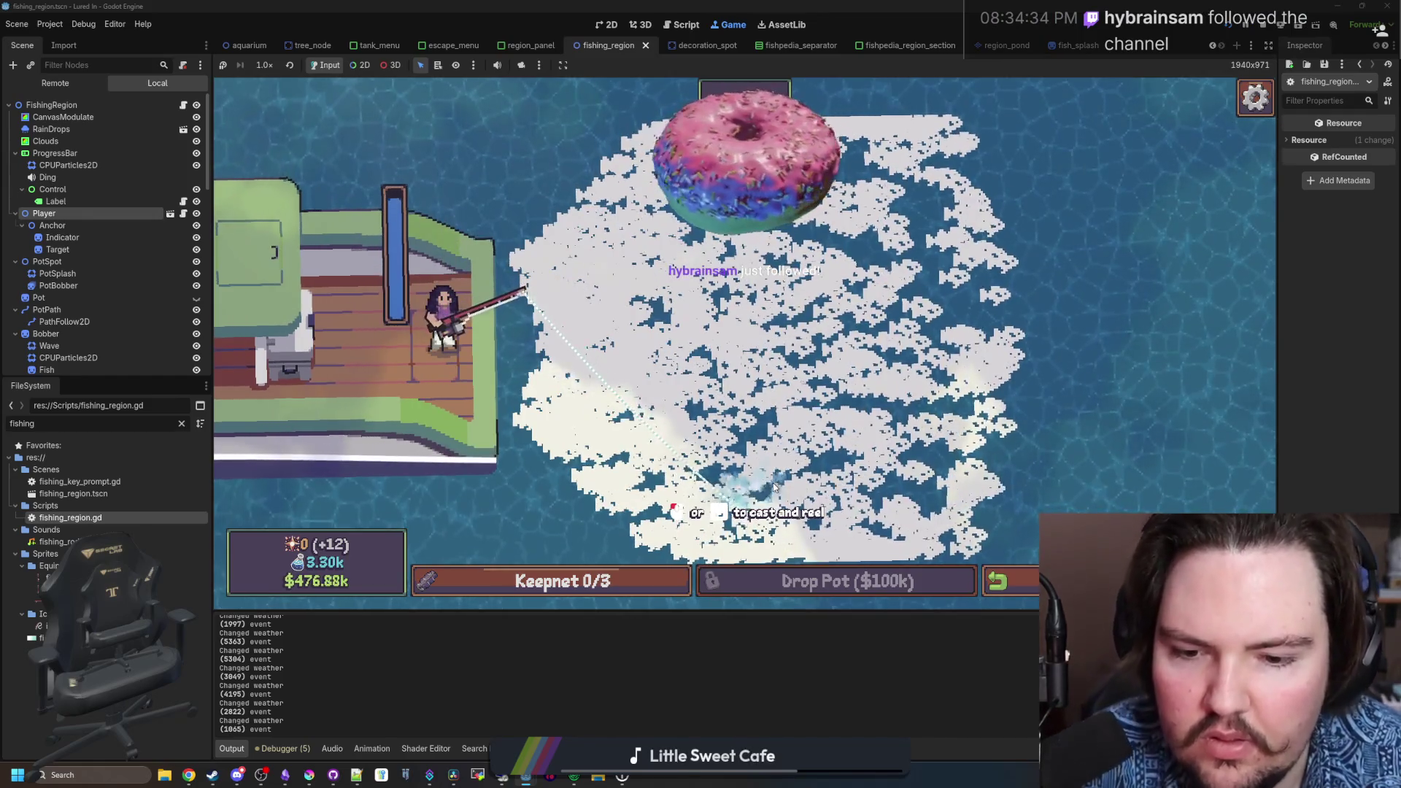
click(775, 488)
click(722, 496)
click(679, 508)
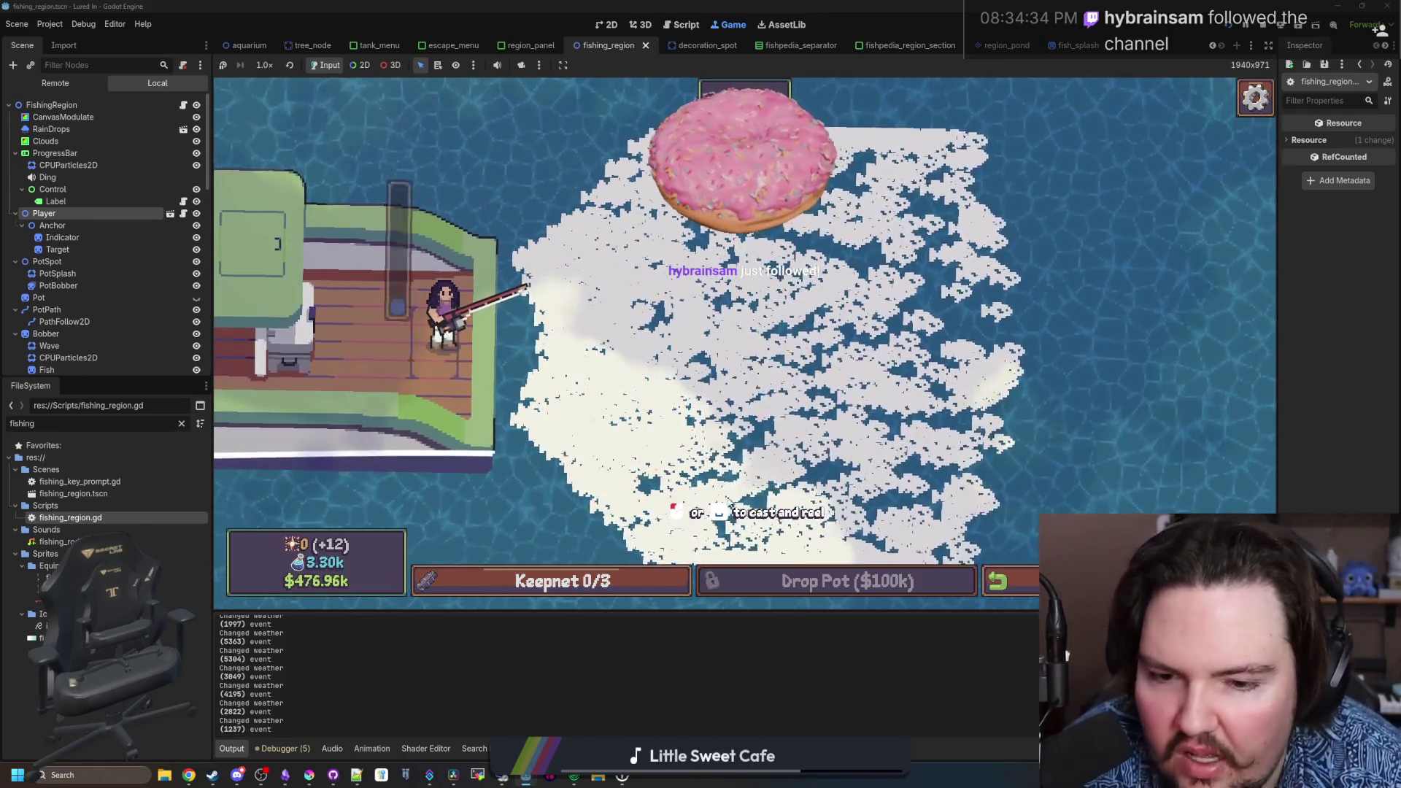
click(718, 449)
click(704, 331)
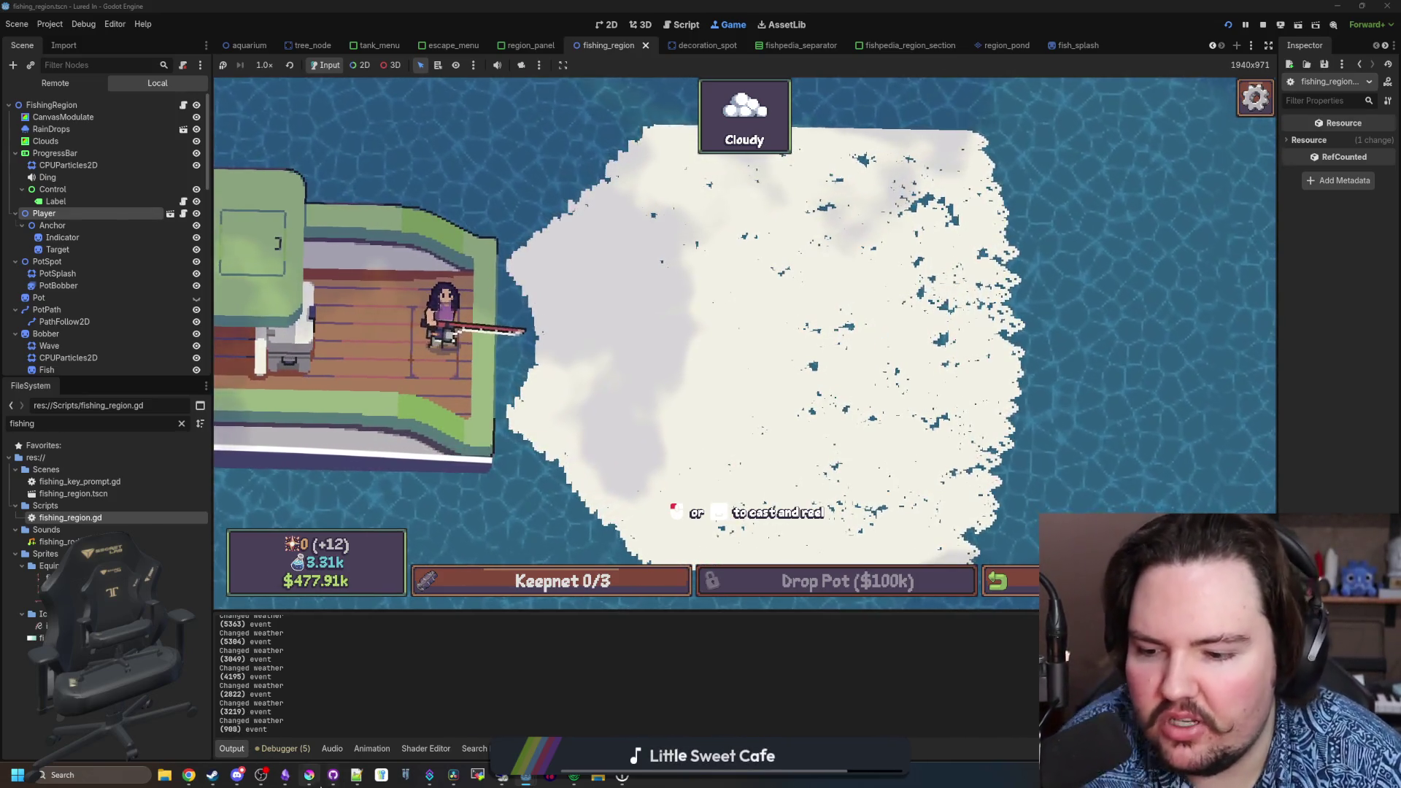
- Maximize Krita, pick dark red b45252, and draw a stroke below the green lines
mouse_move(309, 776)
click(318, 724)
double_click(618, 593)
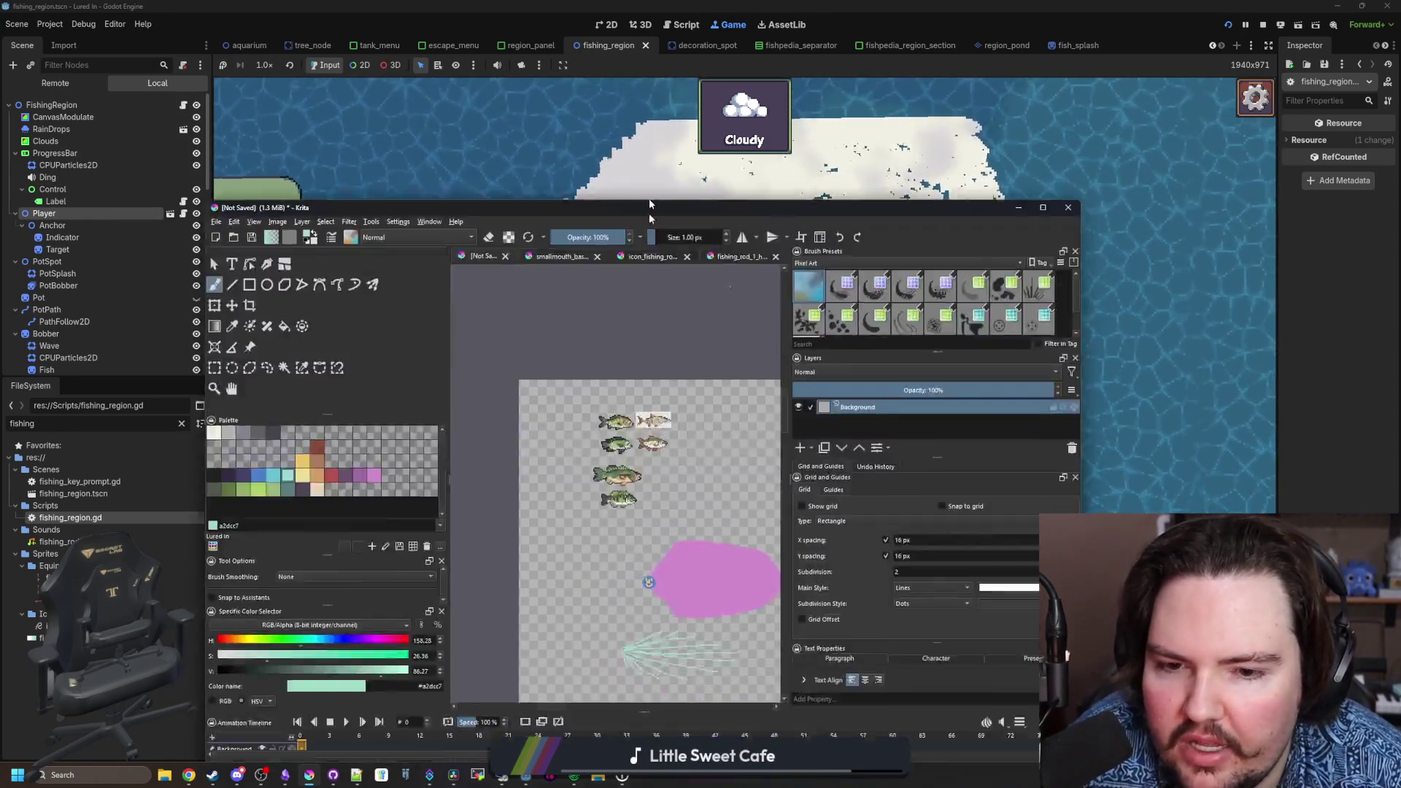
scroll(691, 379, up, 5)
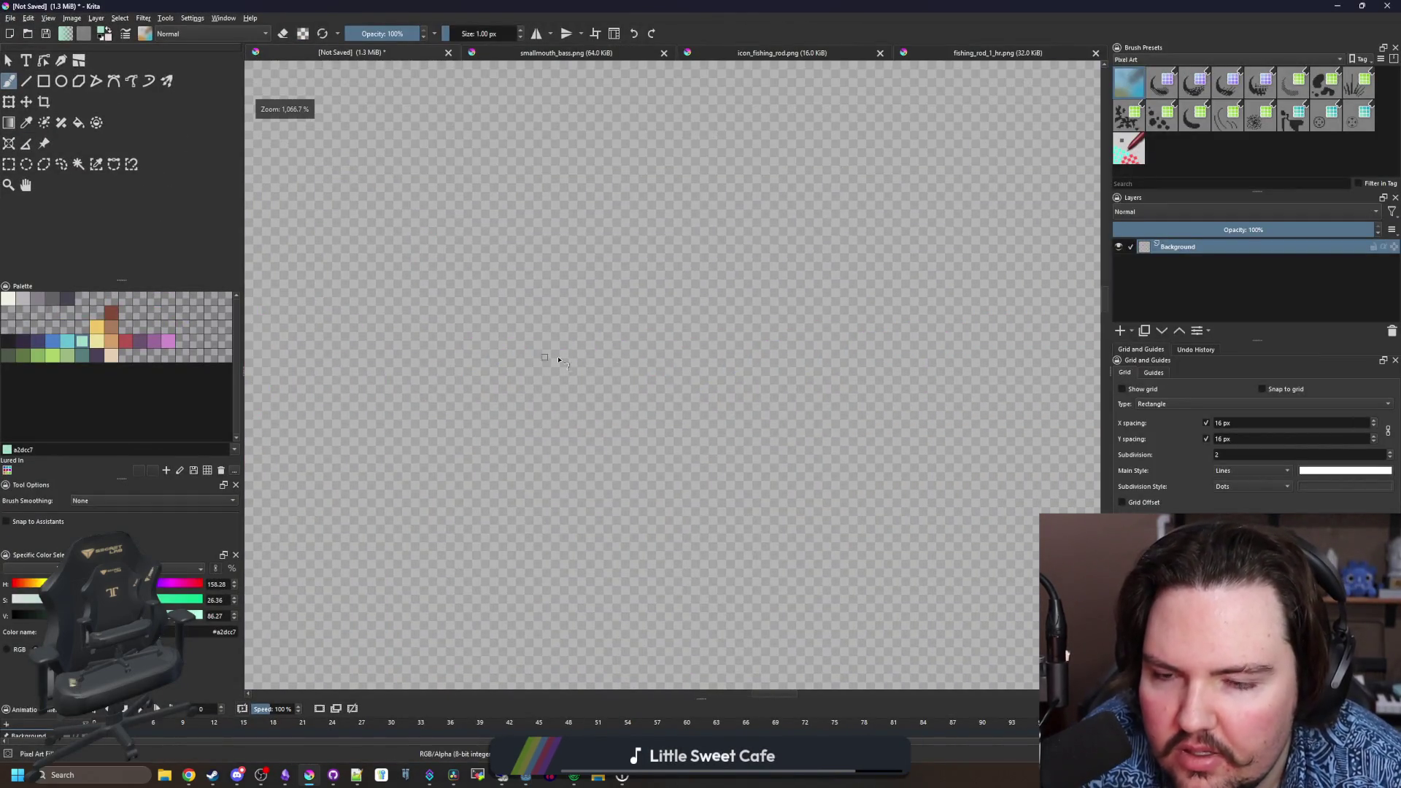
scroll(751, 194, down, 6)
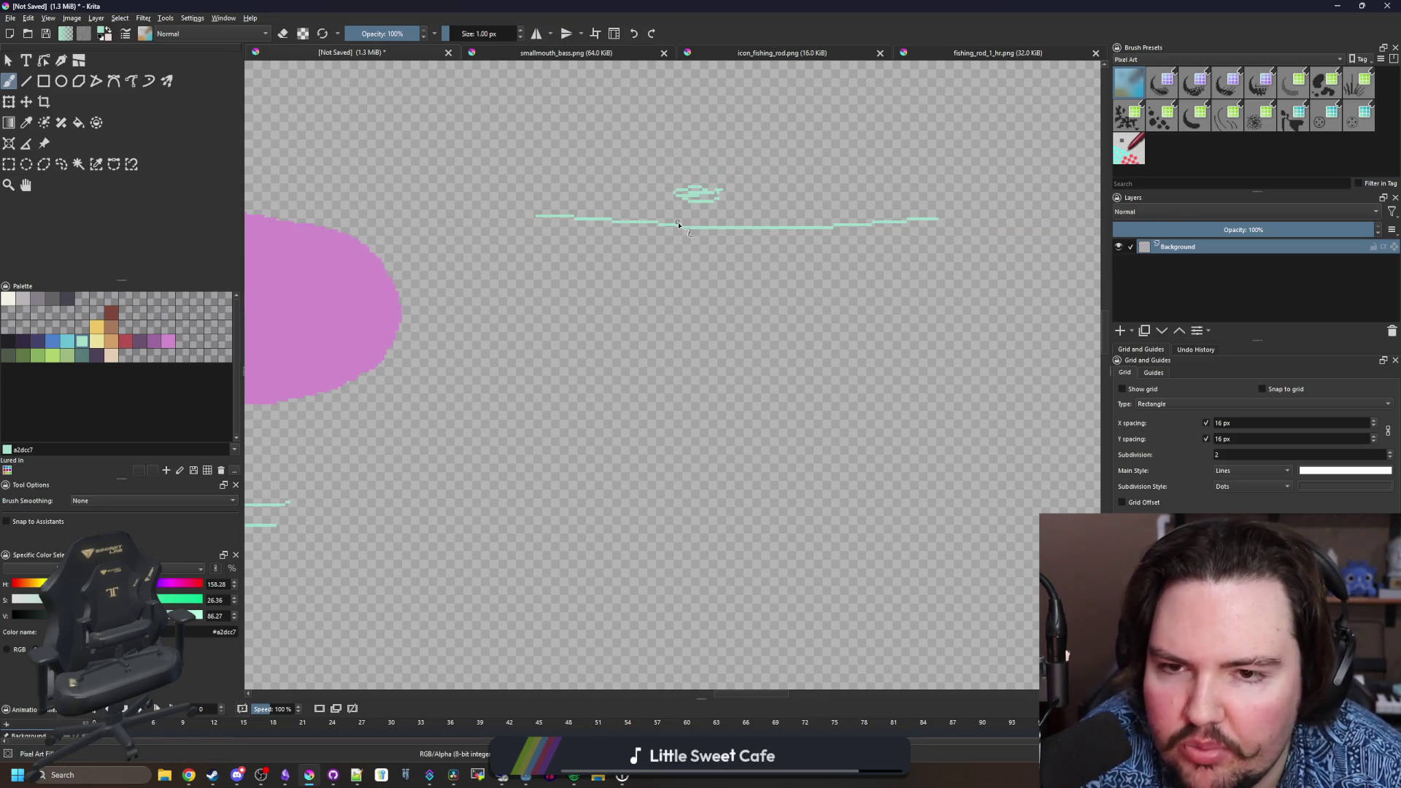
click(126, 341)
scroll(719, 206, up, 3)
mouse_move(693, 200)
mouse_down()
mouse_move(635, 365)
mouse_move(711, 314)
mouse_up()
- Draw a red line across the pink blob and a hook shape near the blue icon
scroll(570, 341, down, 5)
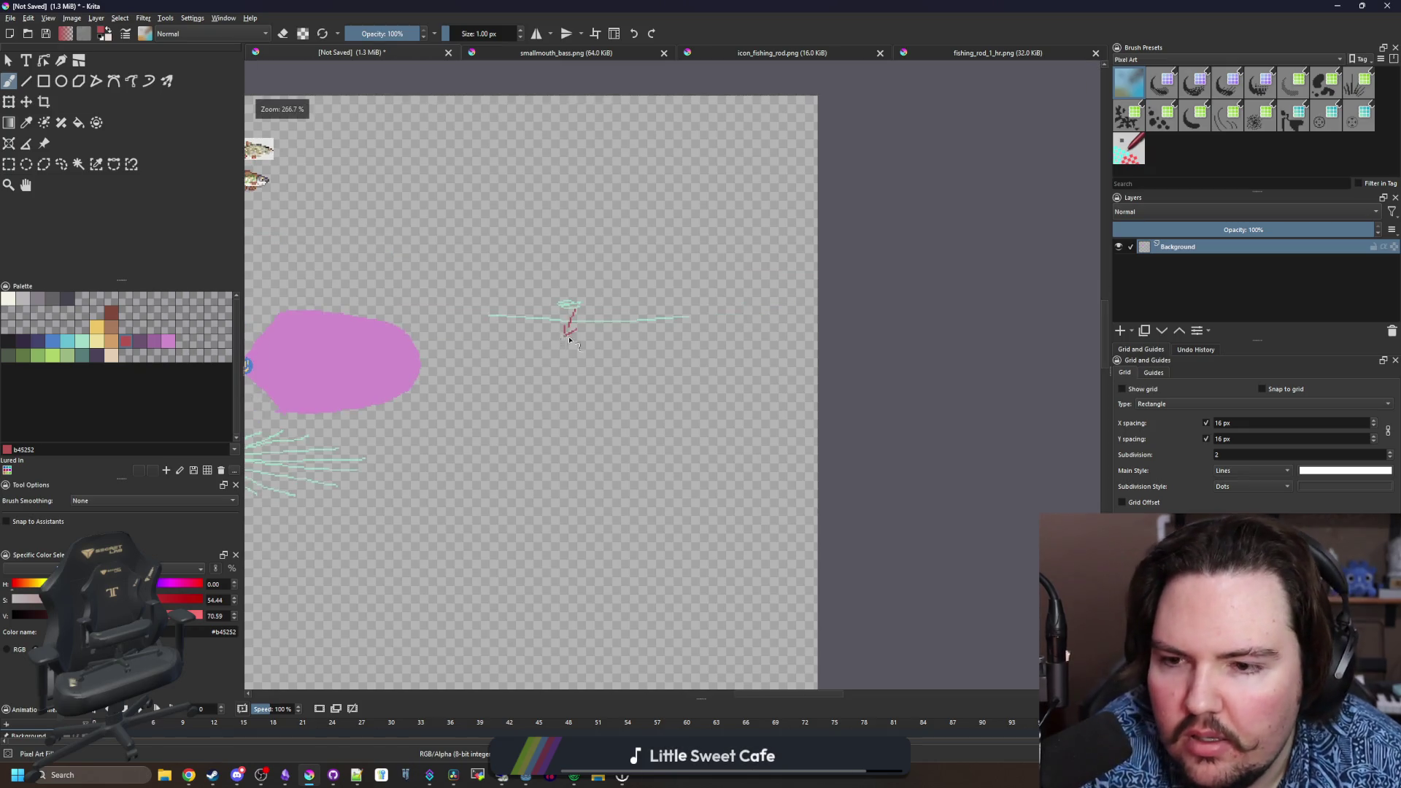
scroll(570, 341, down, 2)
scroll(434, 401, up, 7)
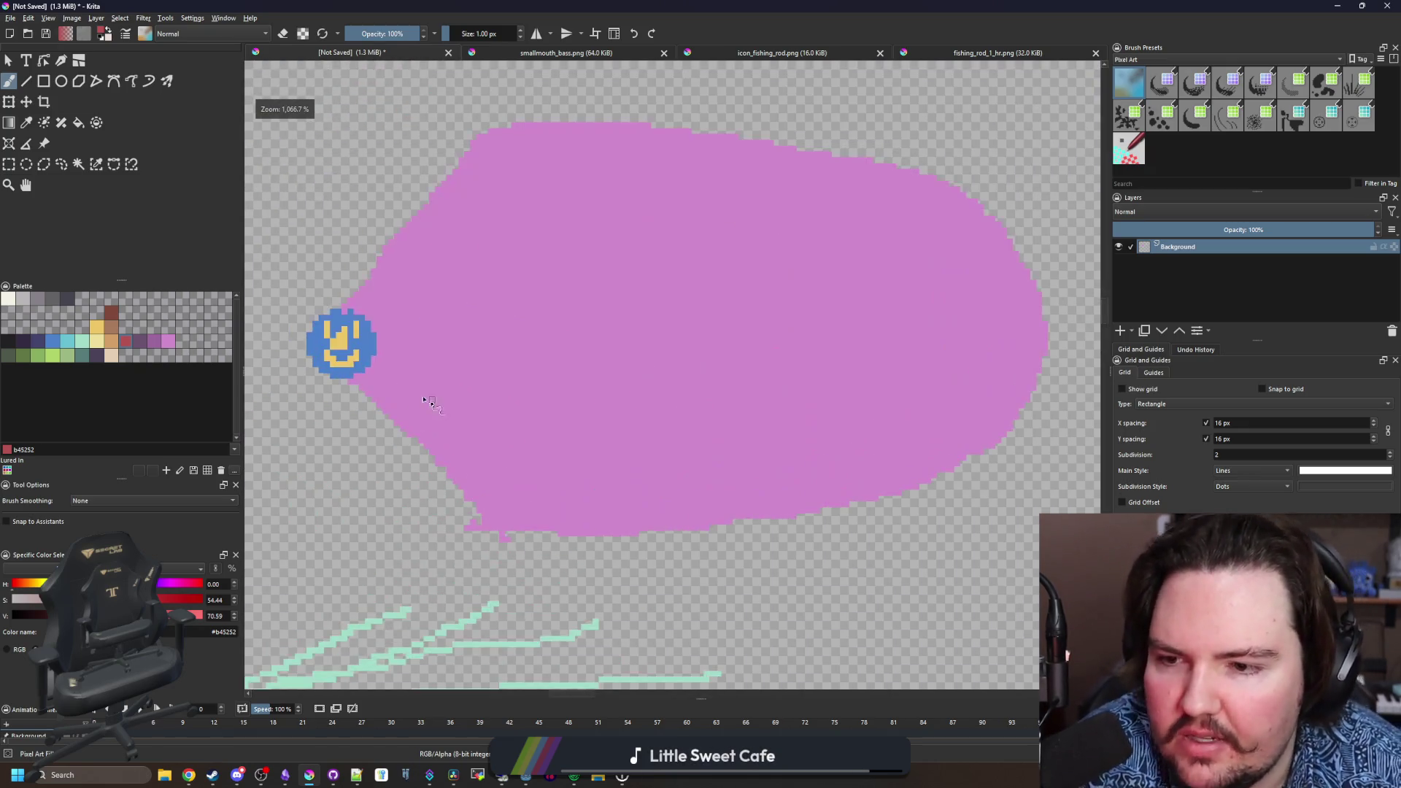
drag(431, 403, 383, 462)
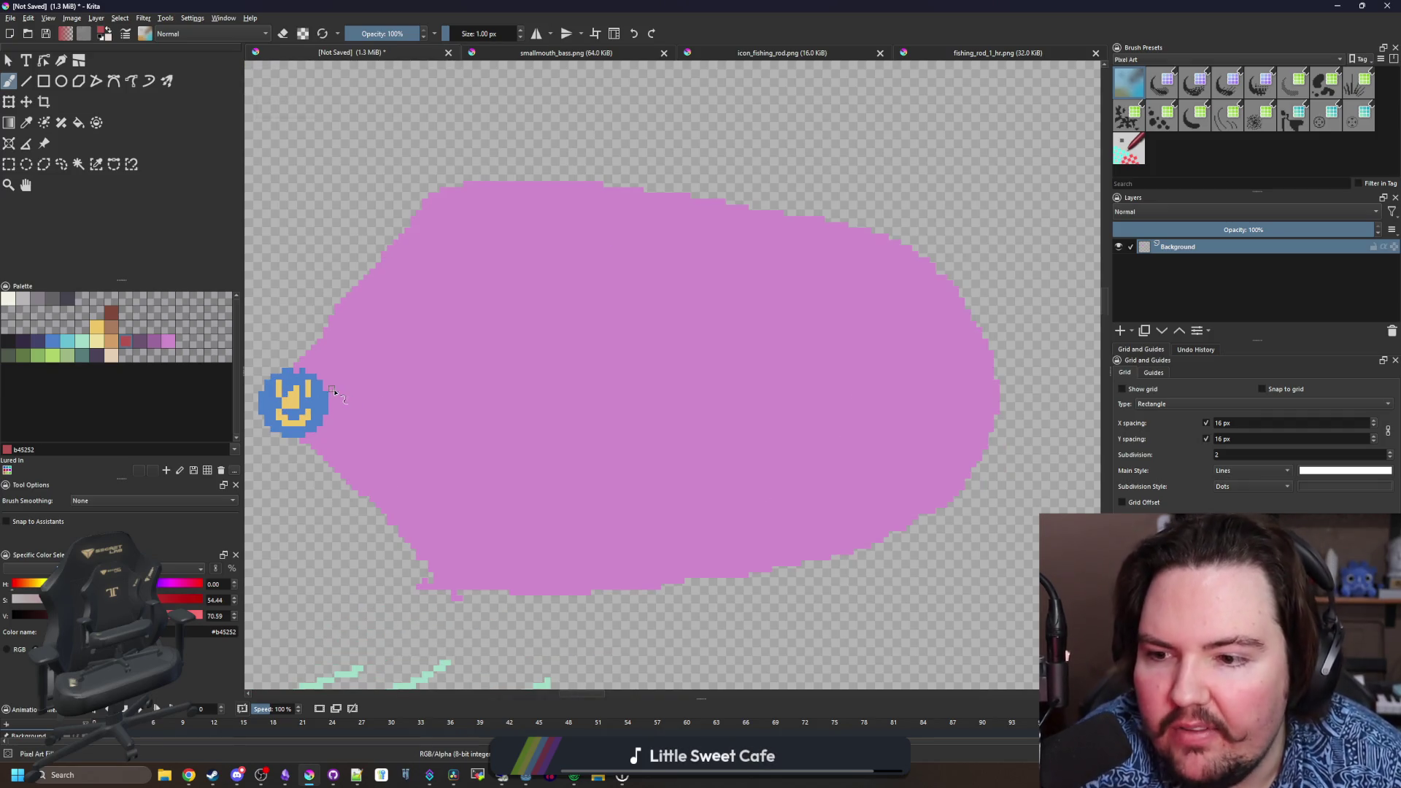
drag(340, 395, 1000, 400)
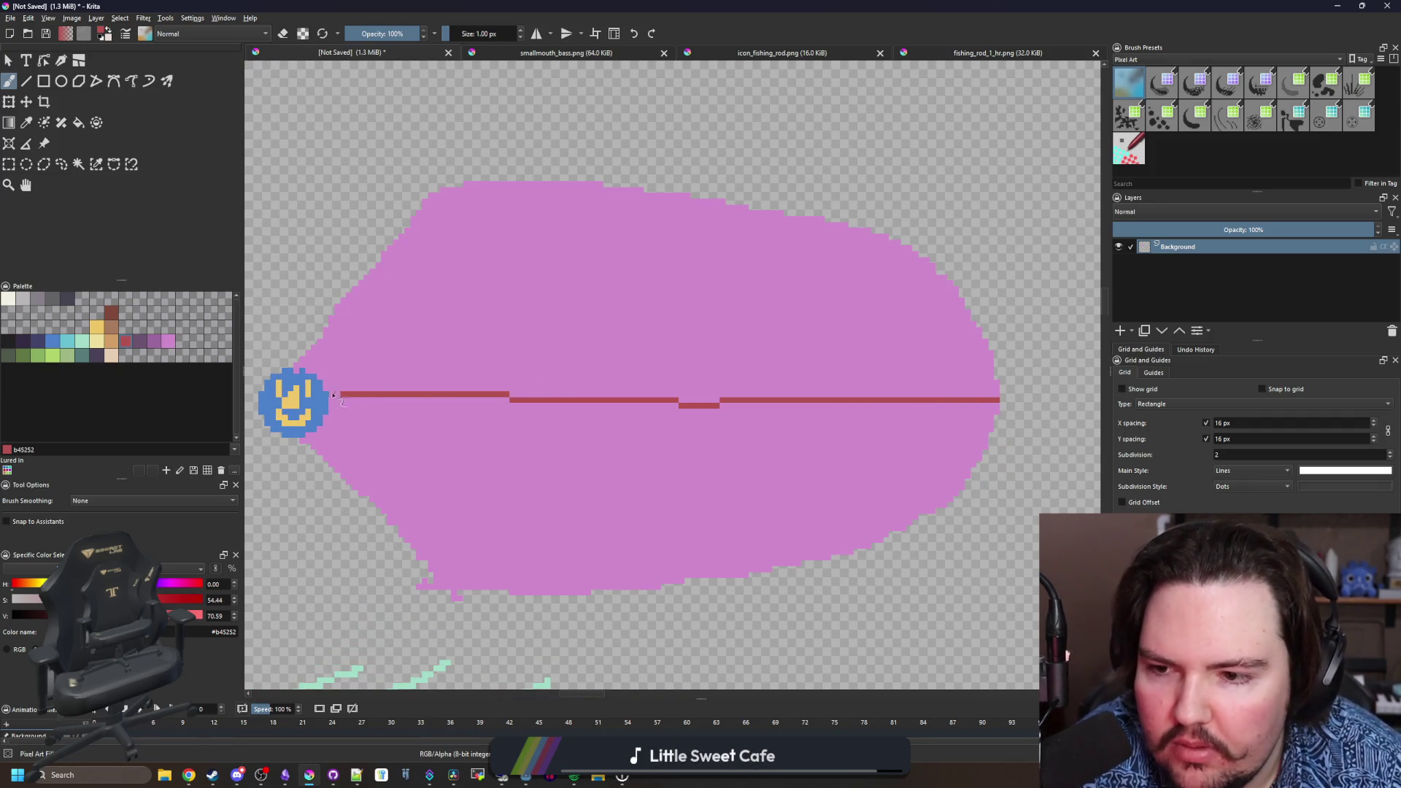
drag(340, 468, 415, 304)
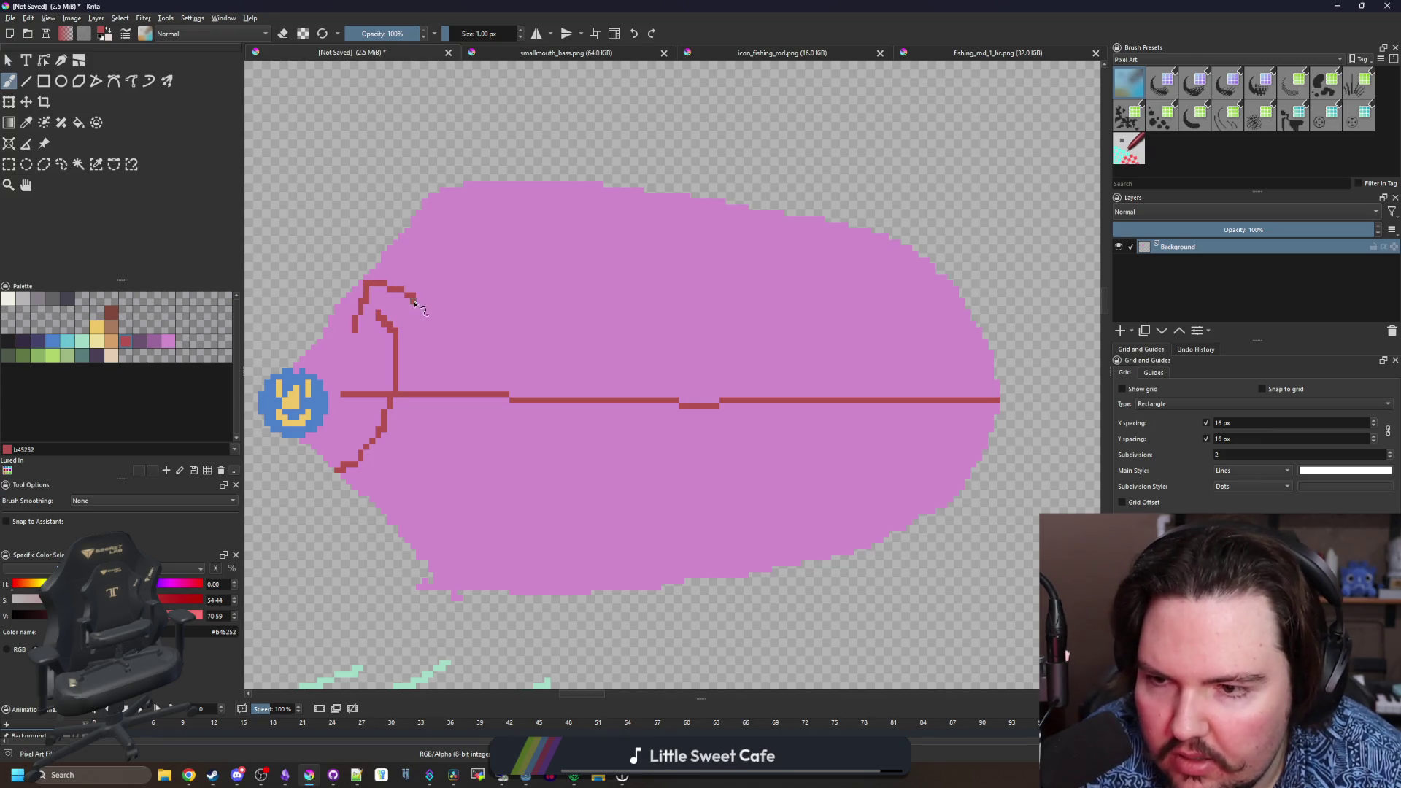
drag(324, 480, 376, 482)
- Sketch a red V above the pink shape, then undo it
scroll(602, 429, down, 2)
scroll(452, 414, up, 2)
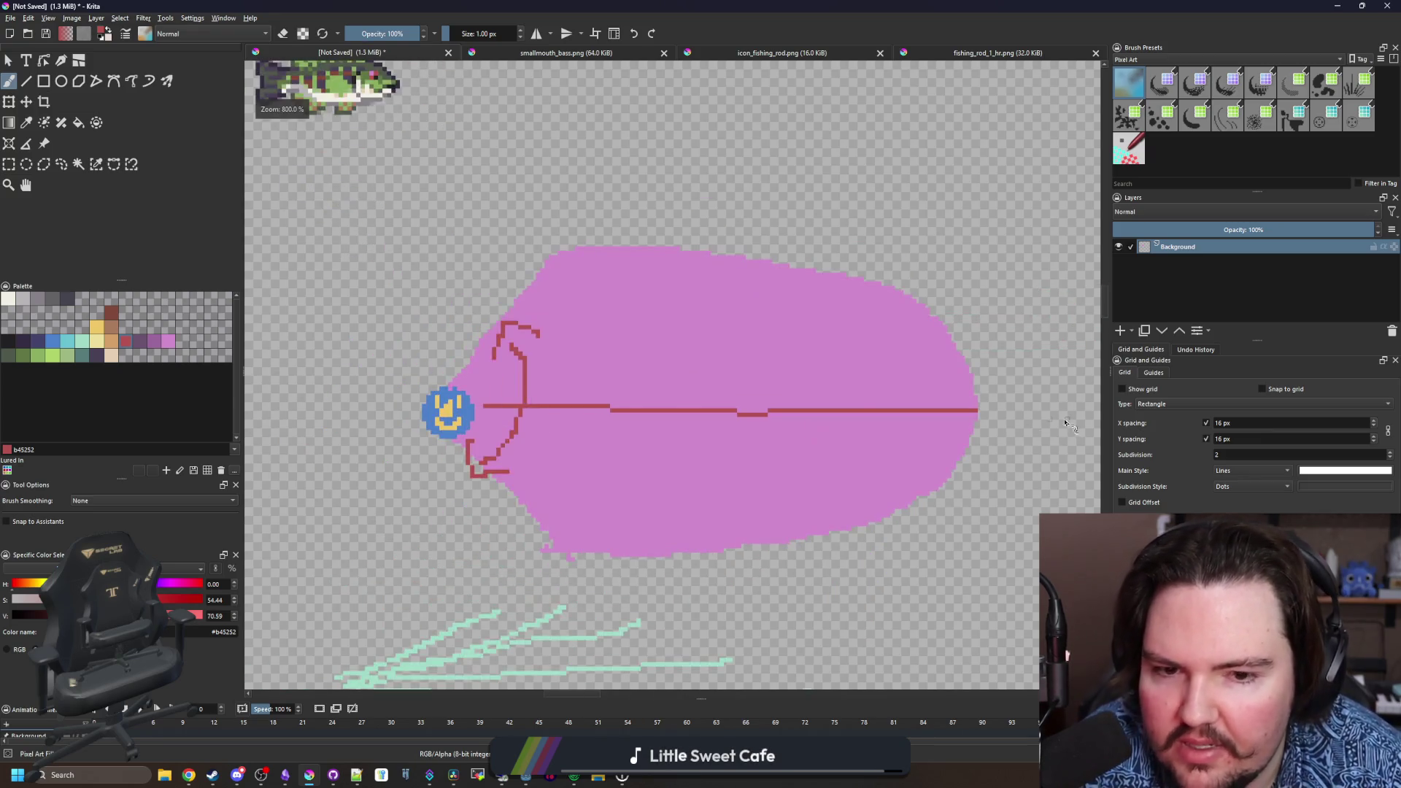
drag(538, 410, 419, 480)
scroll(409, 475, up, 1)
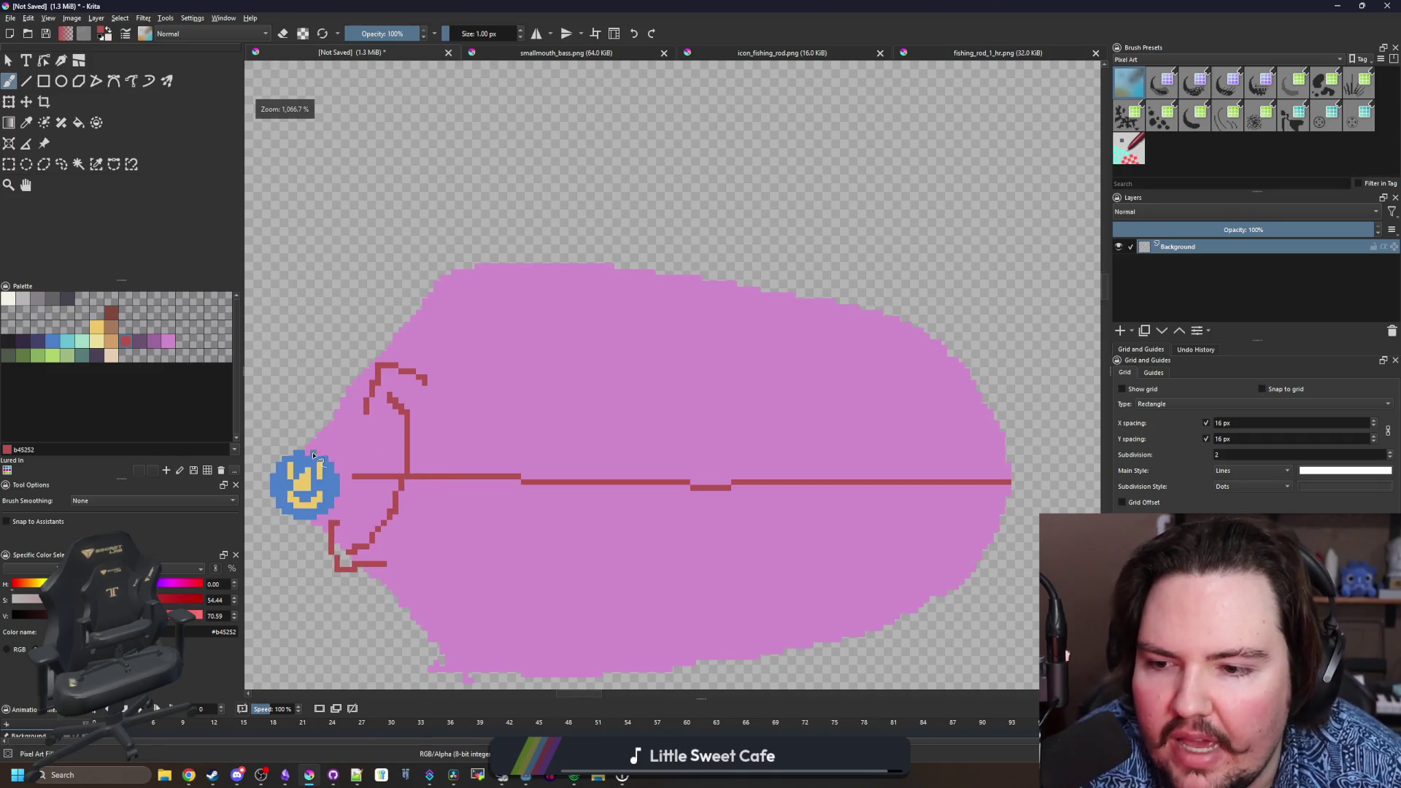
drag(716, 165, 710, 232)
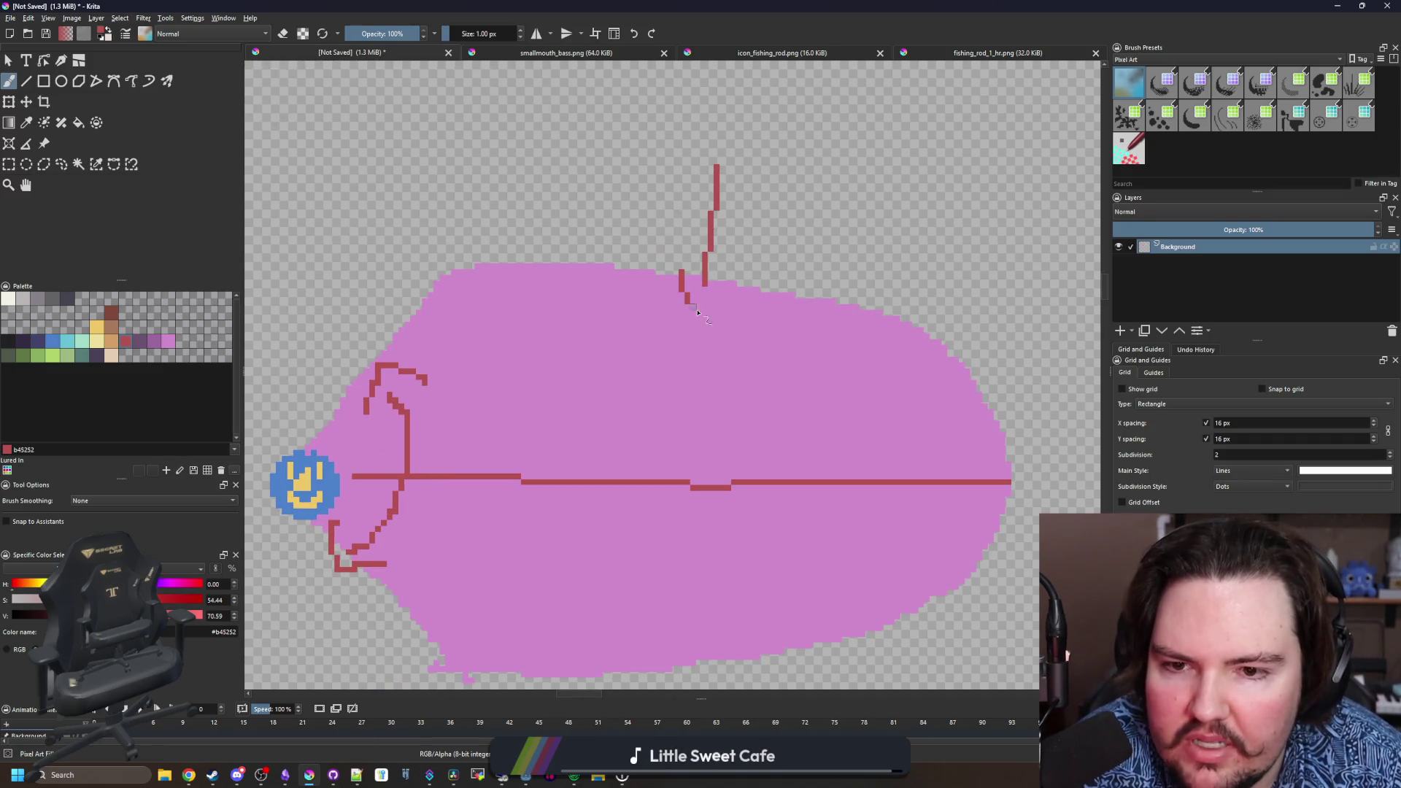
drag(698, 313, 728, 276)
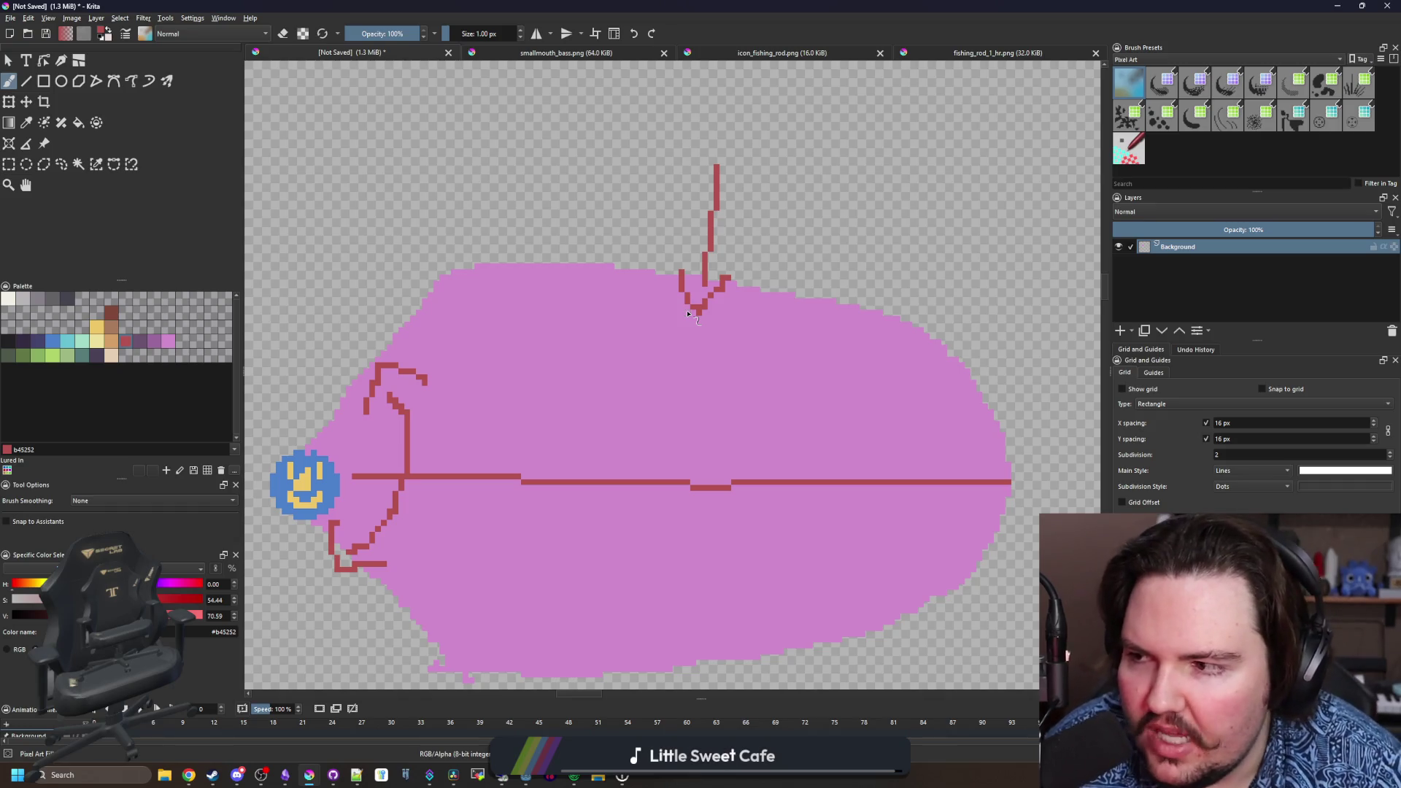
key(ctrl+z)
key(ctrl+z)
key(ctrl+z)
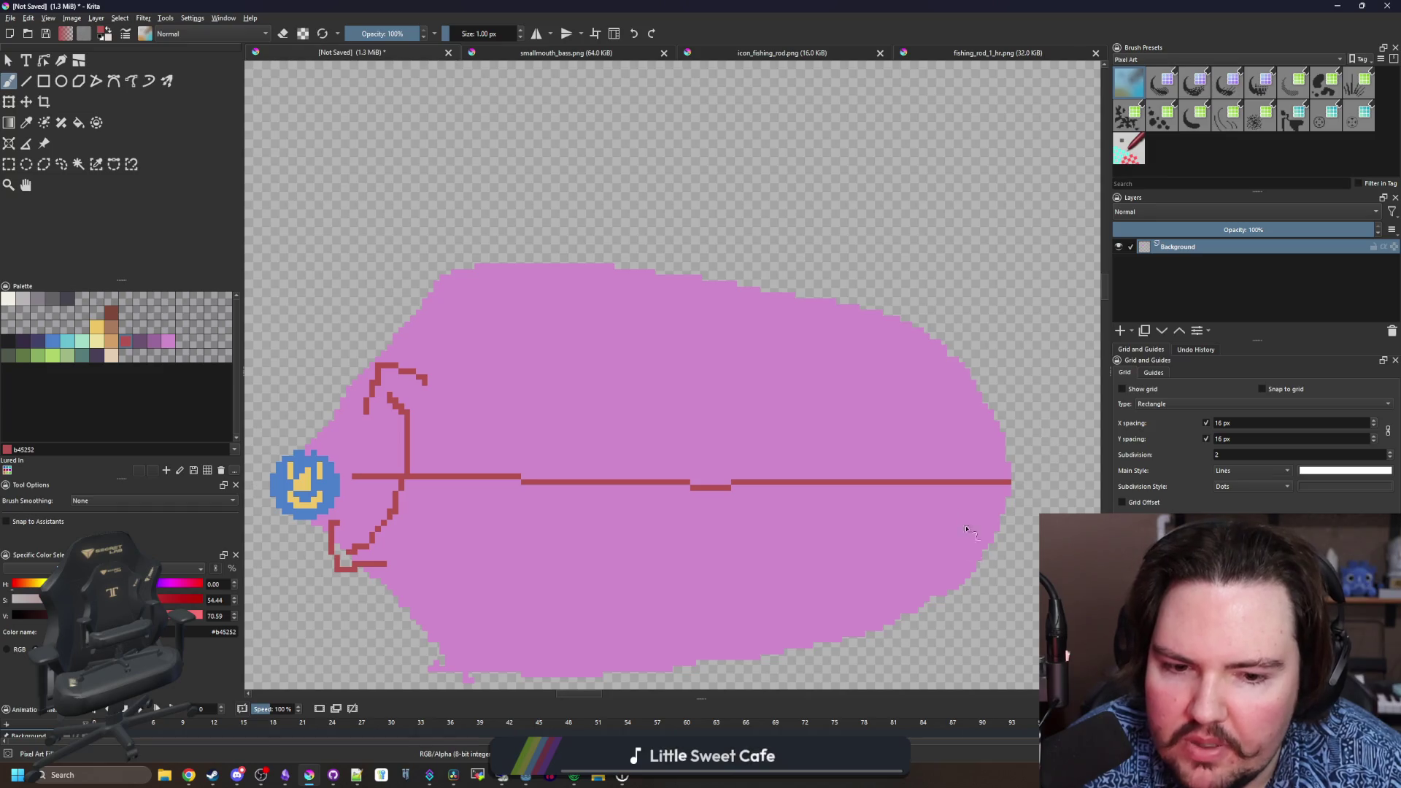
scroll(611, 203, down, 1)
- Frame the pink shape with red lines at its right end and along its top
mouse_move(873, 238)
mouse_down()
mouse_move(905, 407)
mouse_move(879, 593)
mouse_move(448, 609)
mouse_up()
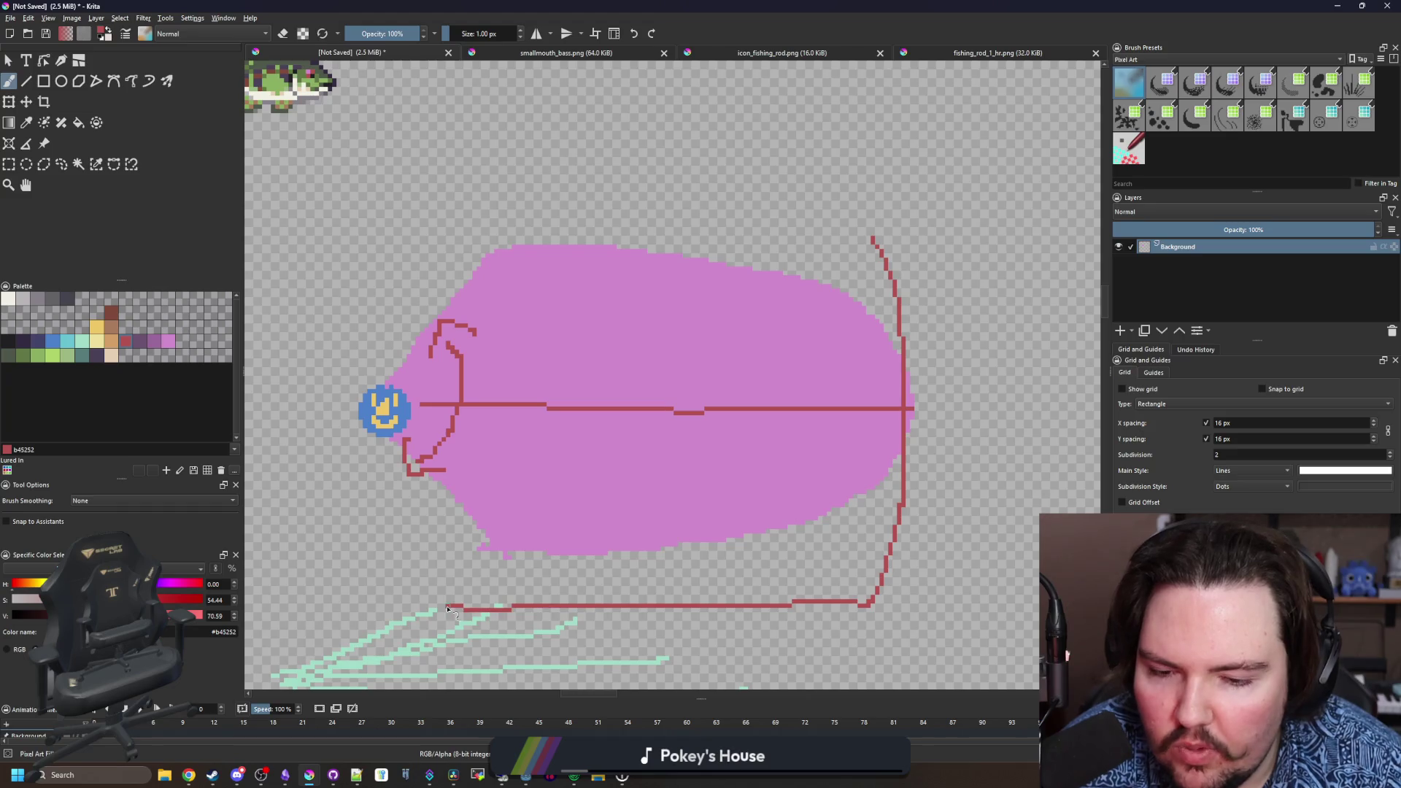
drag(845, 240, 490, 247)
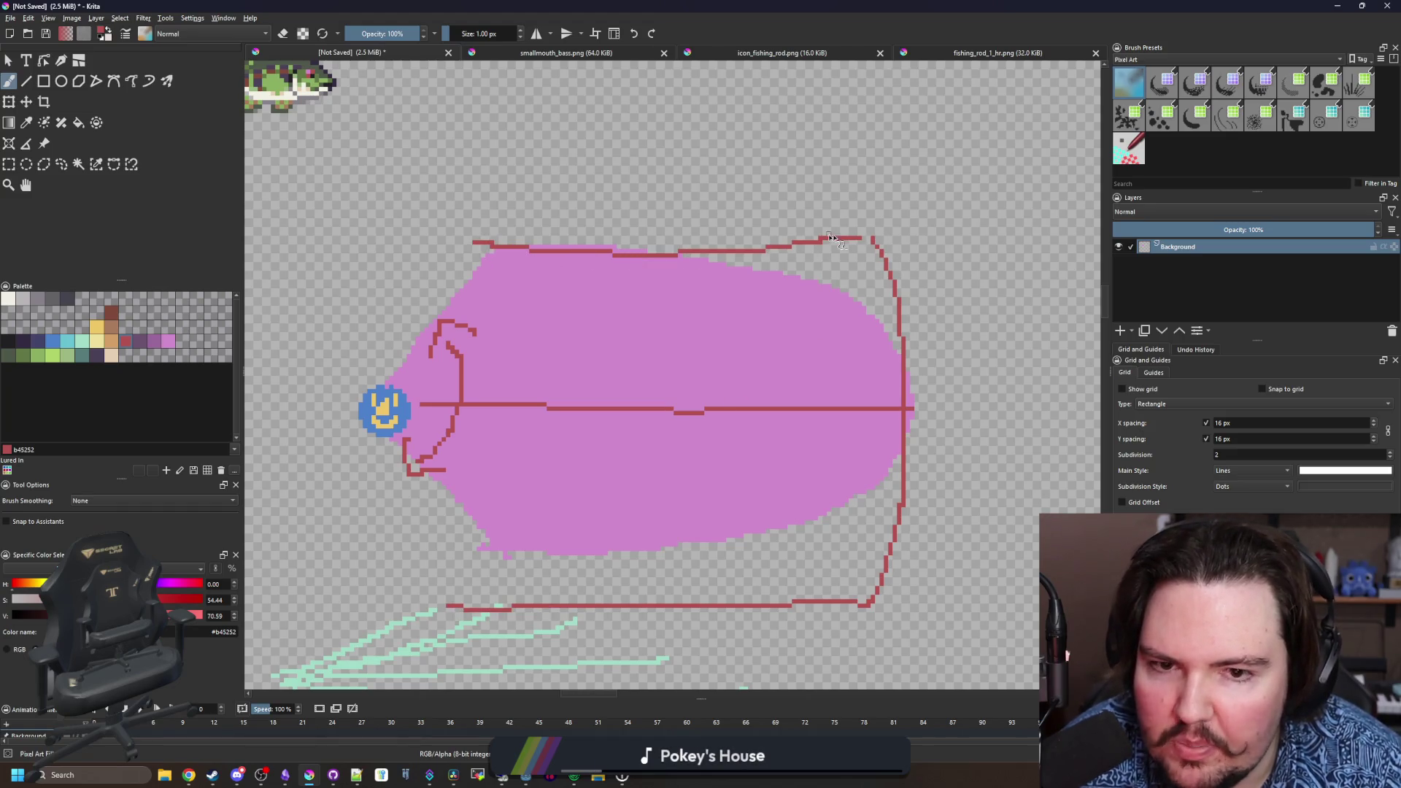
key(ctrl+z)
drag(875, 235, 483, 230)
key(ctrl+z)
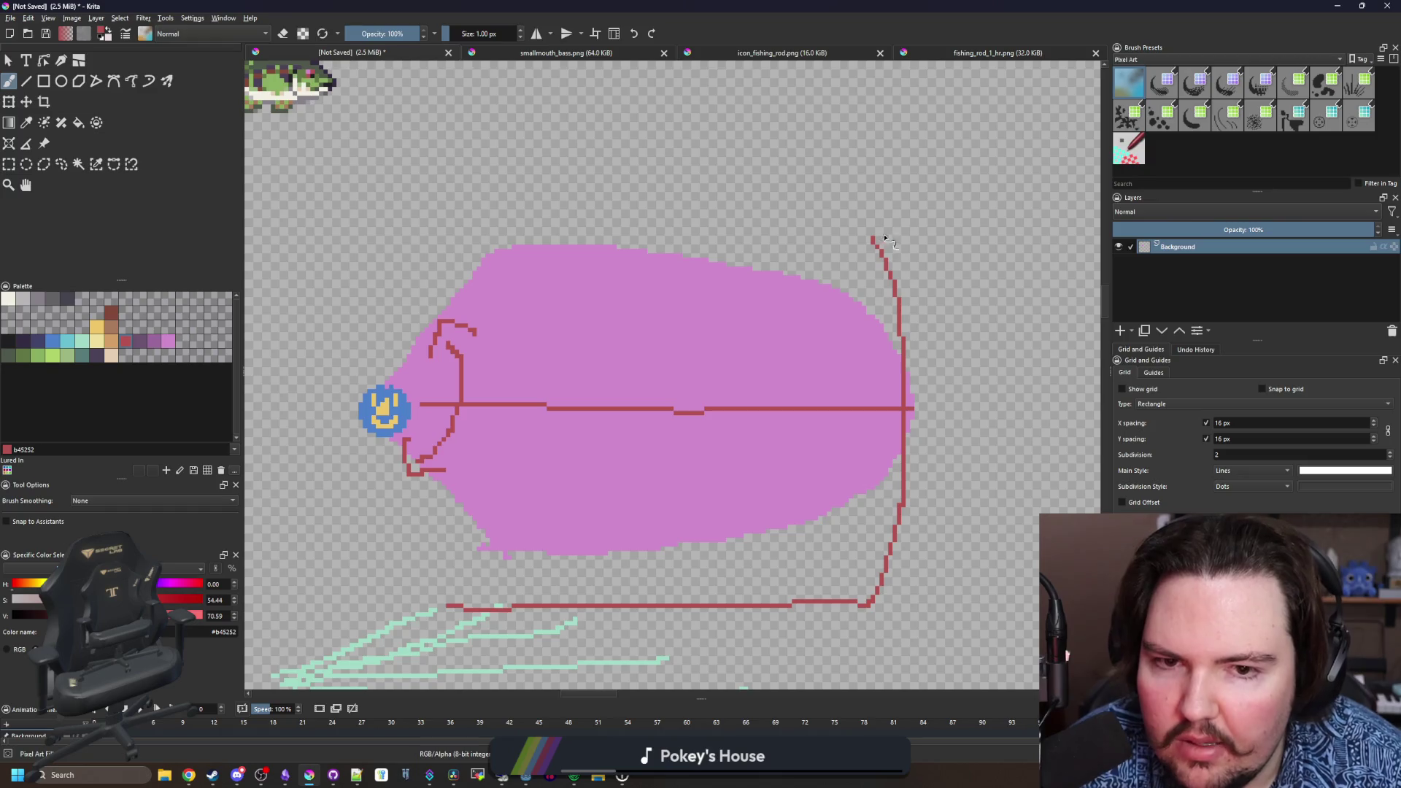
drag(871, 240, 471, 232)
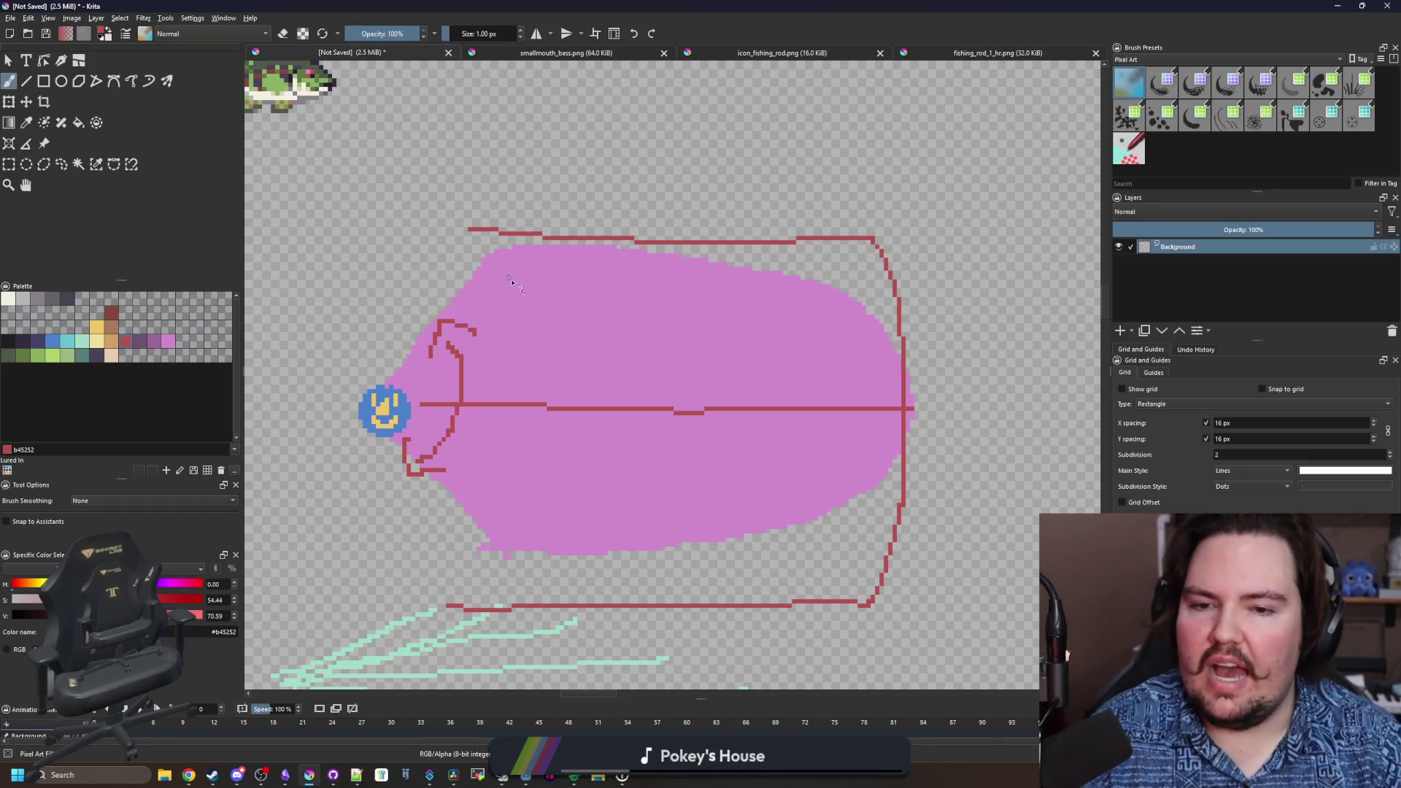
scroll(689, 441, down, 2)
scroll(772, 396, up, 2)
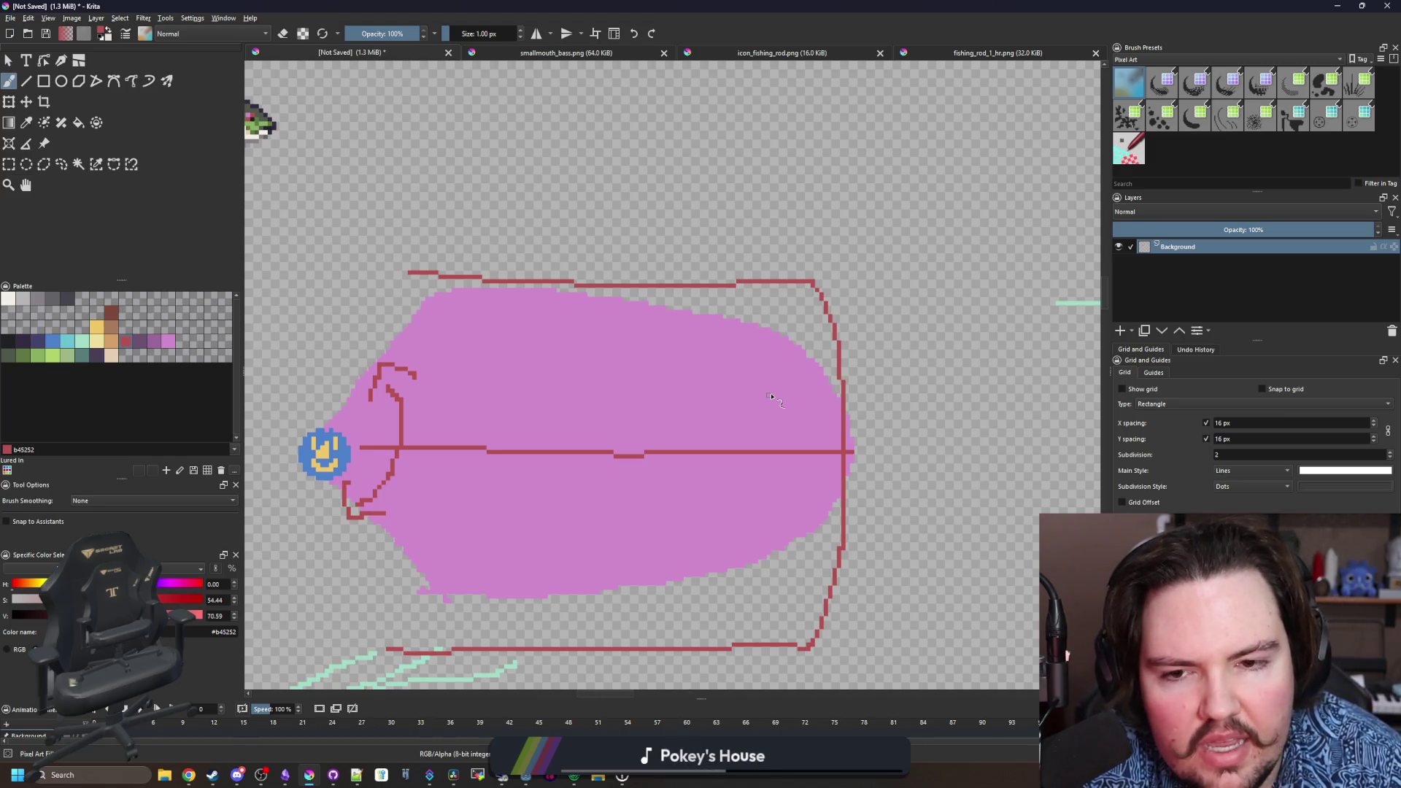
- Write the red 0.5 and 0.9 labels above the blob and zoom out over the sketch
scroll(475, 323, up, 1)
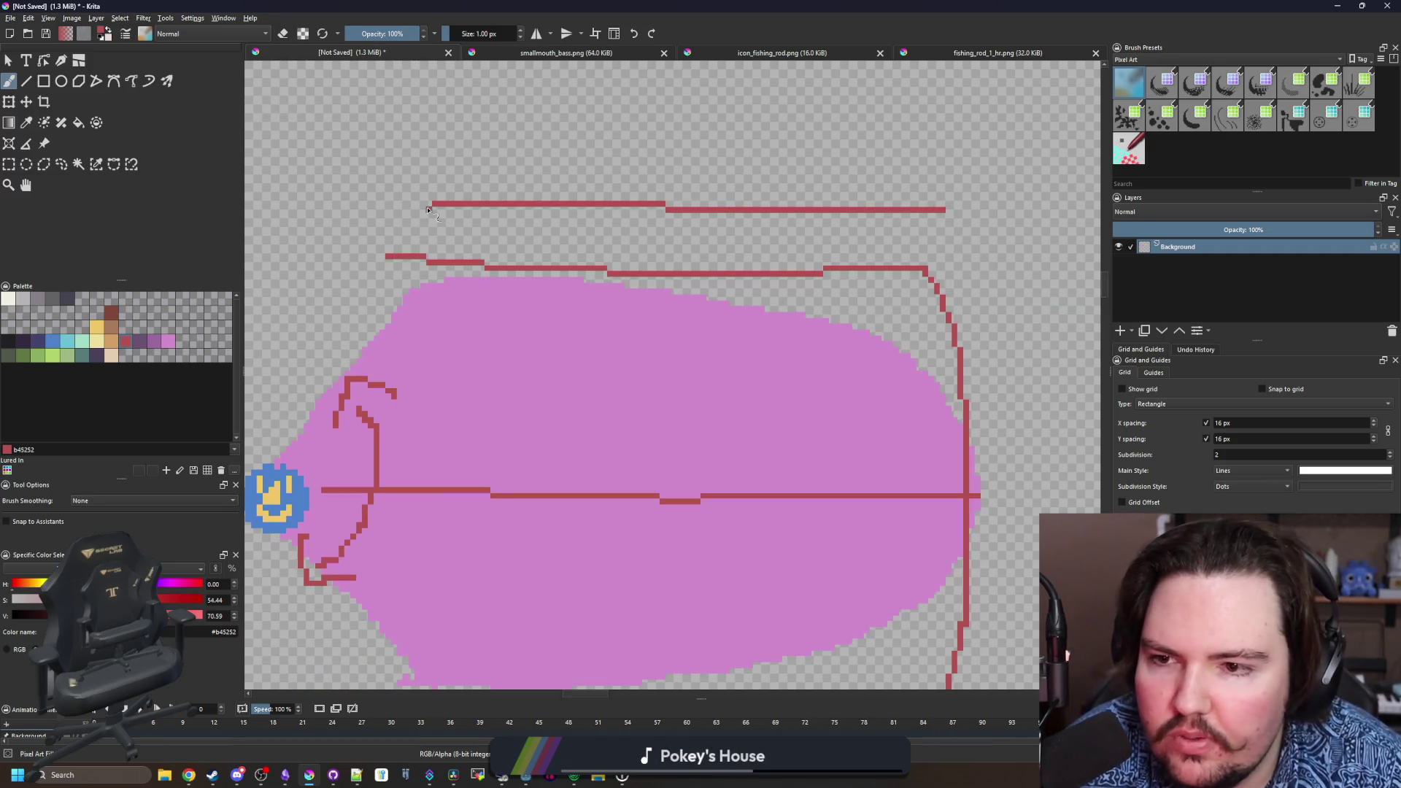
scroll(549, 349, down, 3)
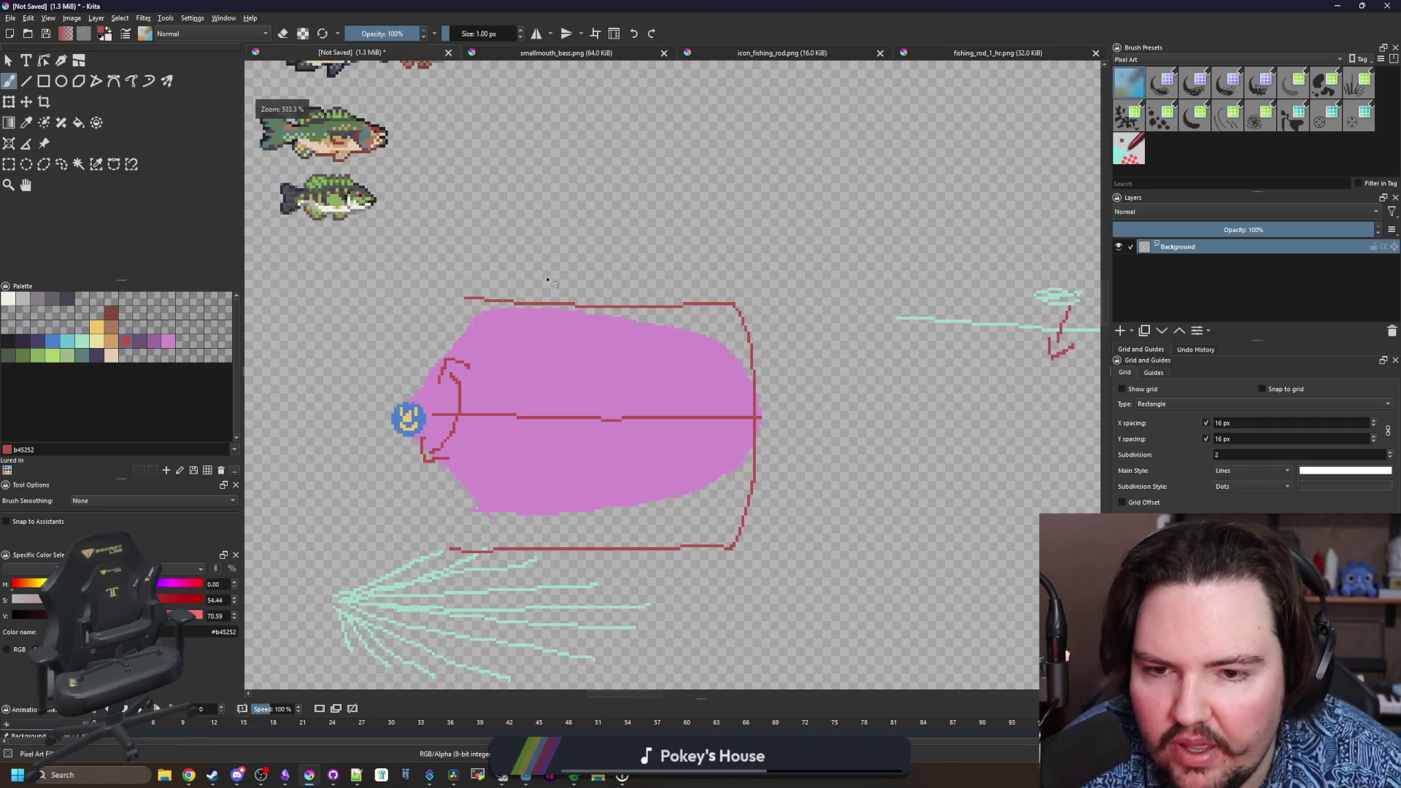
scroll(549, 349, up, 3)
drag(662, 392, 690, 381)
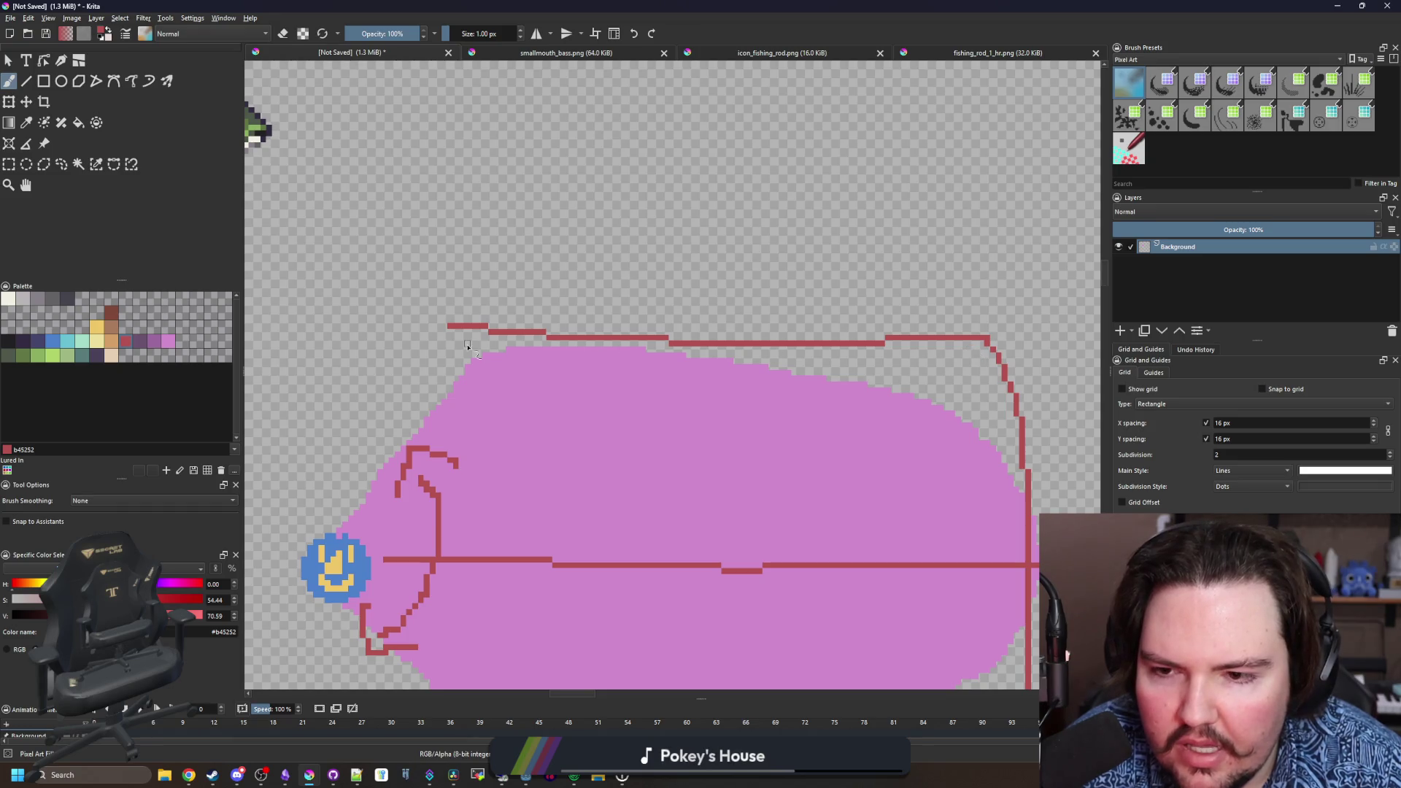
mouse_move(451, 279)
mouse_down()
mouse_move(463, 248)
mouse_move(507, 290)
mouse_up()
mouse_move(890, 314)
mouse_down()
mouse_move(682, 311)
mouse_move(746, 285)
mouse_up()
click(779, 260)
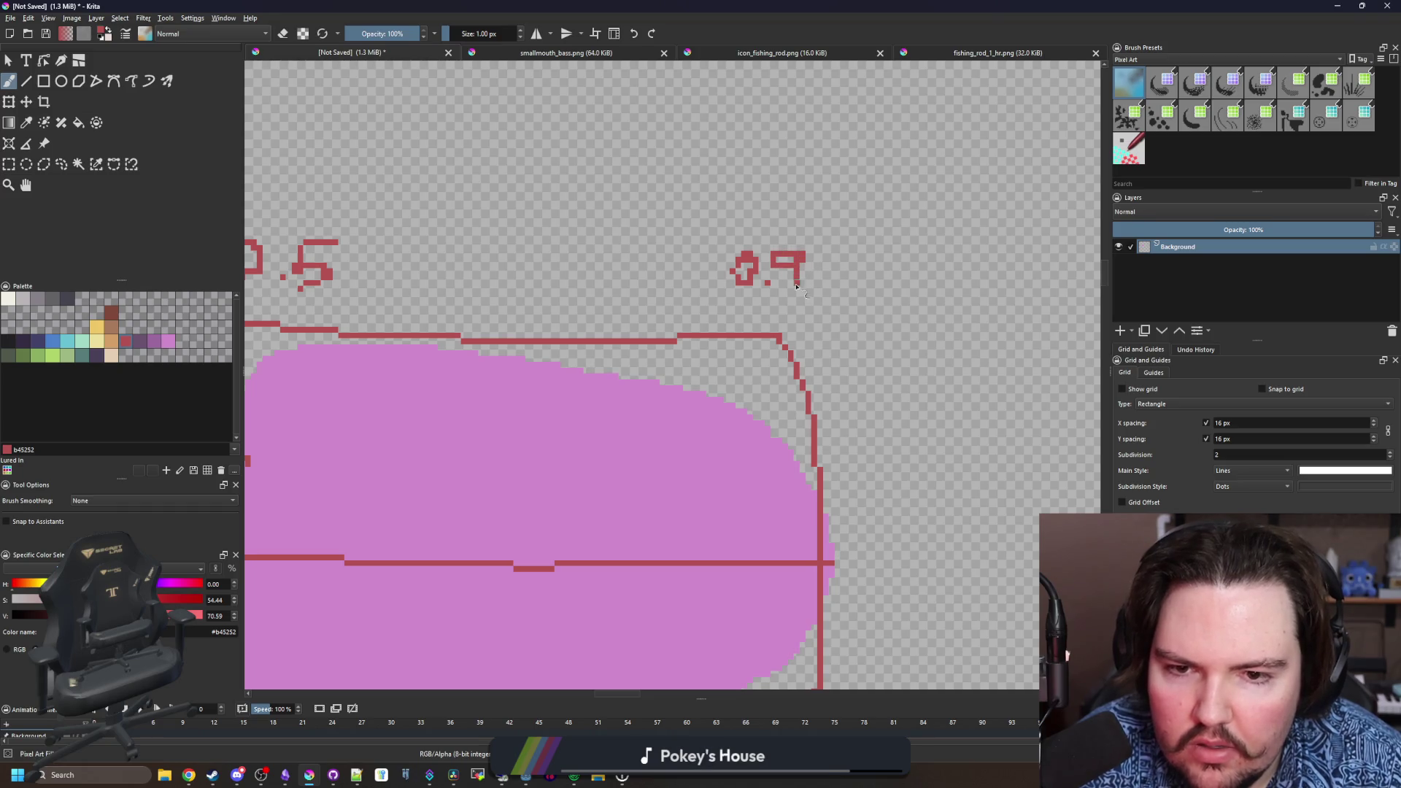
scroll(796, 286, down, 4)
scroll(716, 292, up, 3)
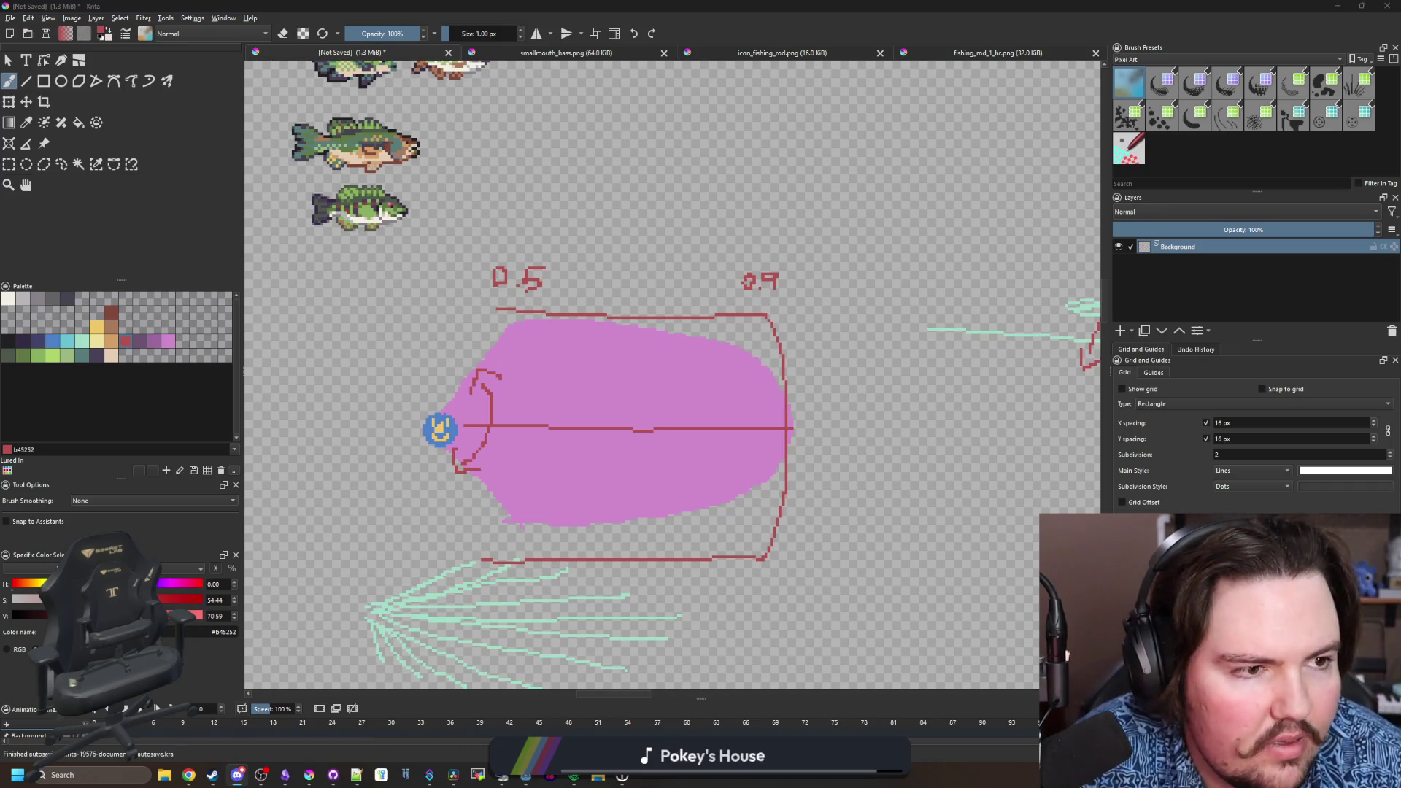
- Bring the browser in front of Krita and go to the Desmos website in a new tab
mouse_move(187, 772)
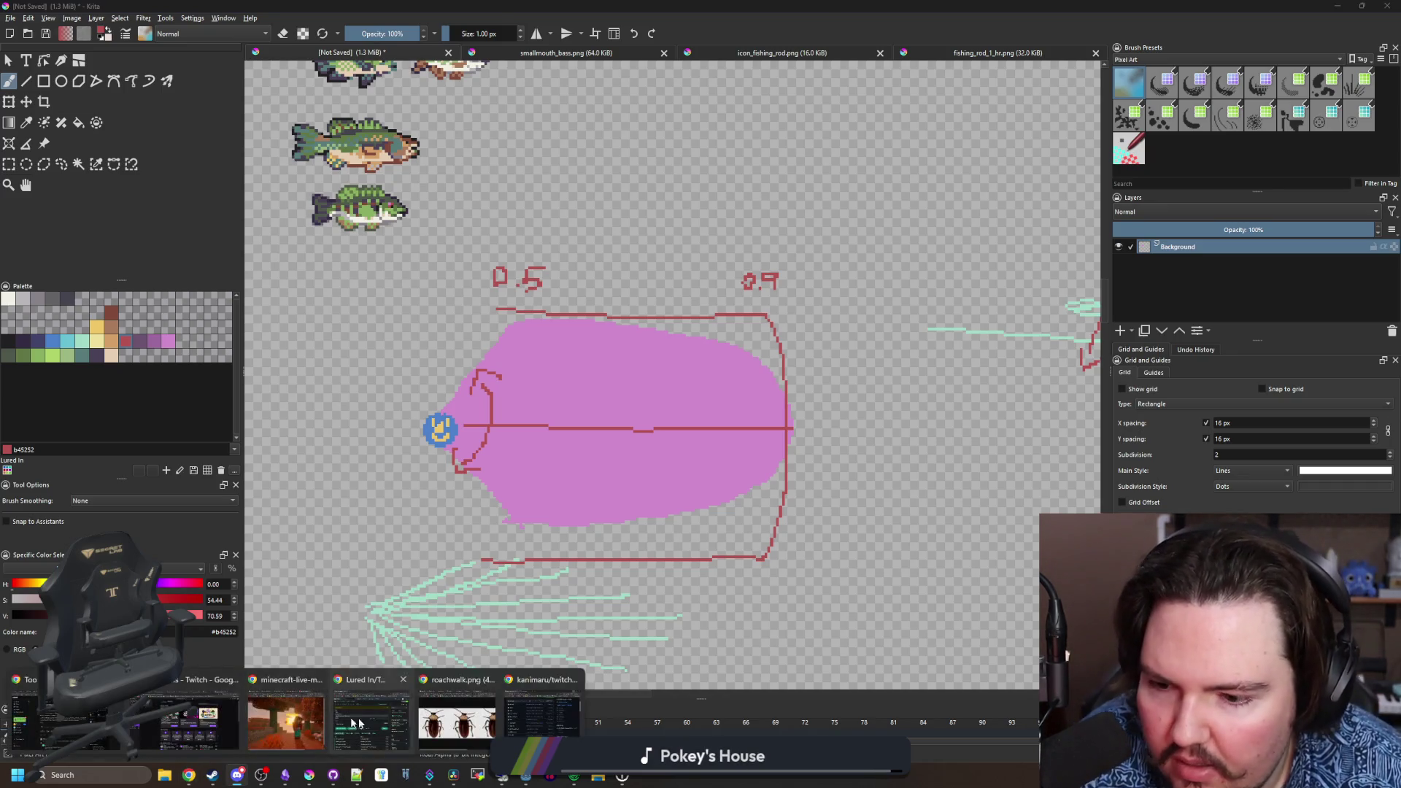
click(306, 712)
click(731, 202)
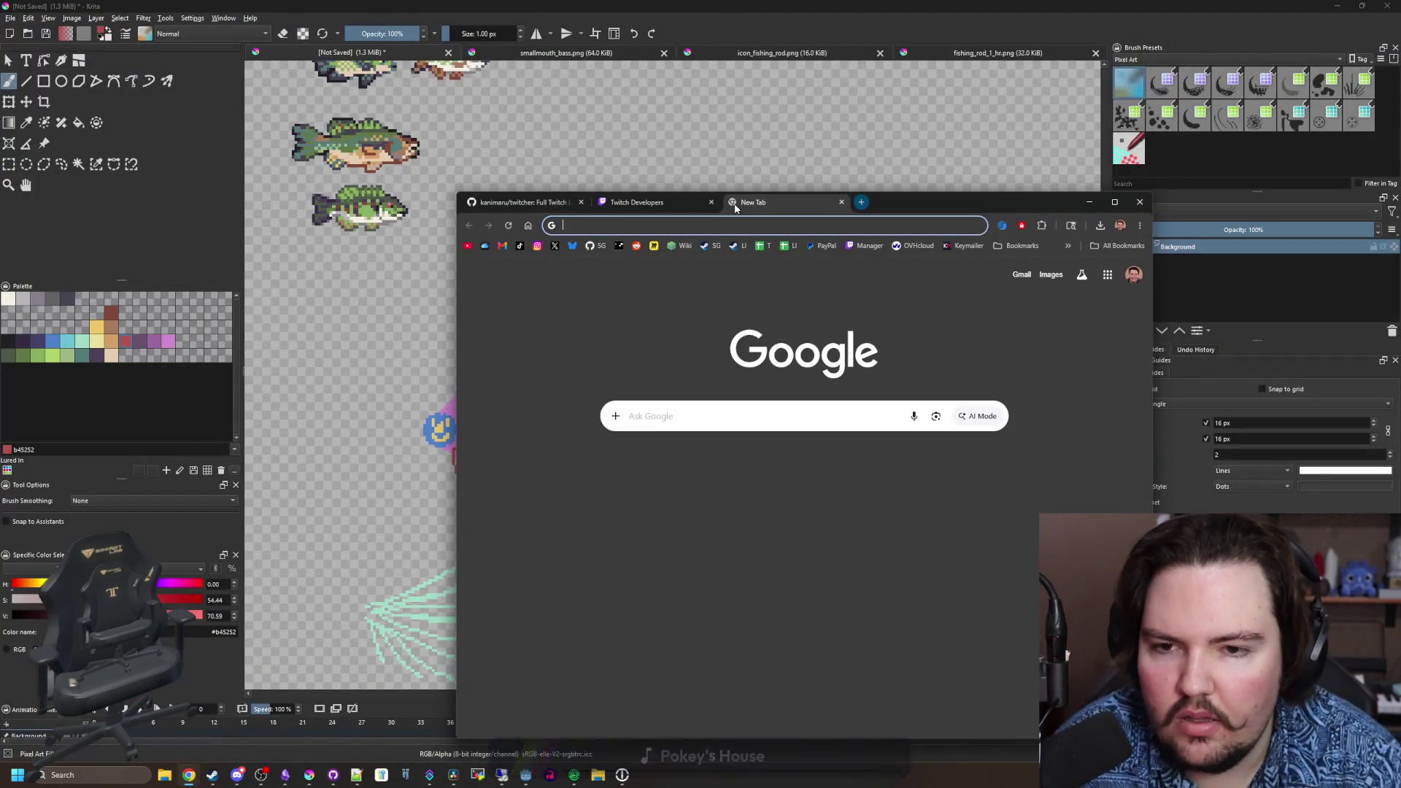
text(desmos)
key(Return)
- Open the Desmos graphing calculator, graph sin(x), and zoom in on its peak near π/2
mouse_move(883, 195)
mouse_down()
mouse_move(1271, 223)
mouse_move(1220, 216)
mouse_move(1285, 156)
mouse_up()
click(982, 496)
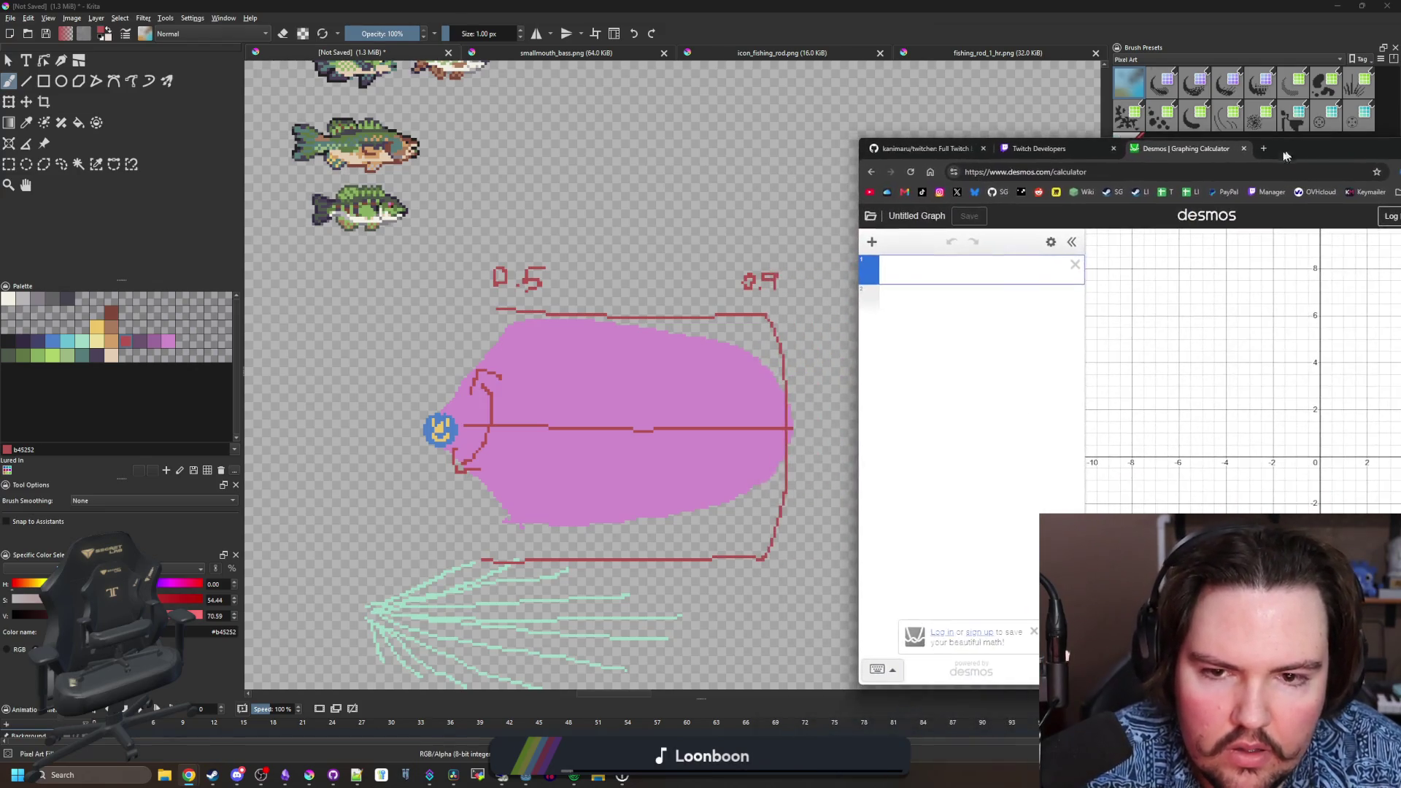
text(sin(x)
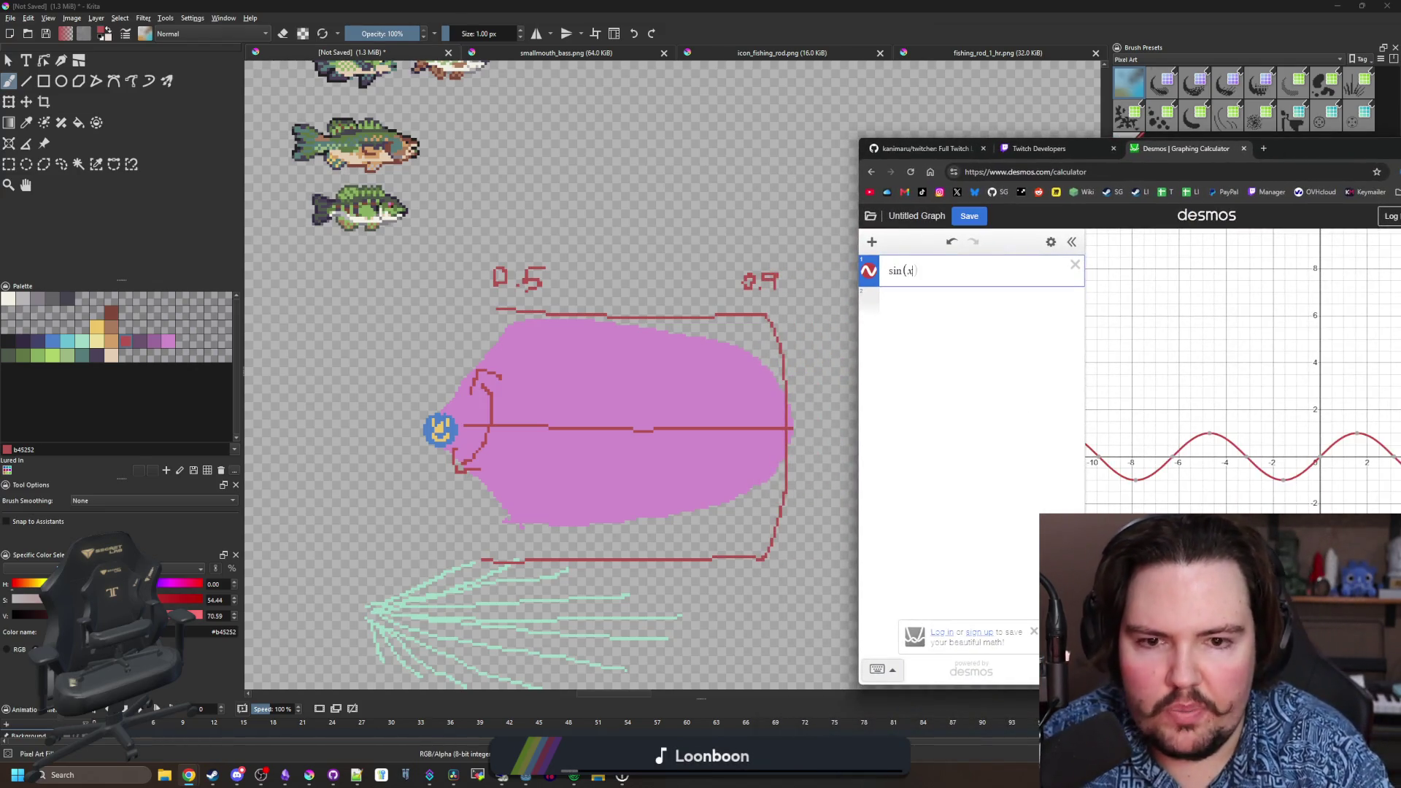
drag(1307, 148, 1240, 108)
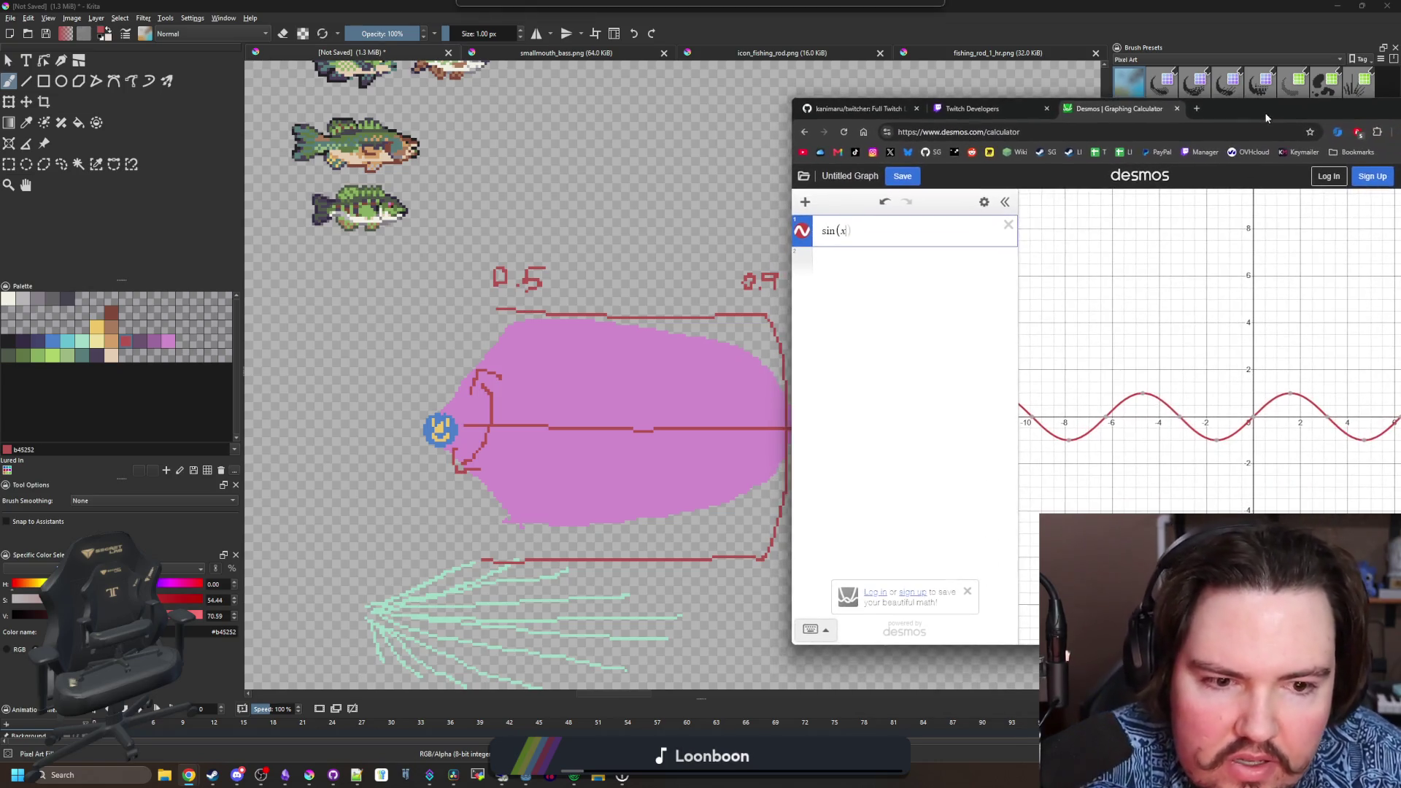
scroll(1318, 421, up, 1)
scroll(1317, 421, up, 5)
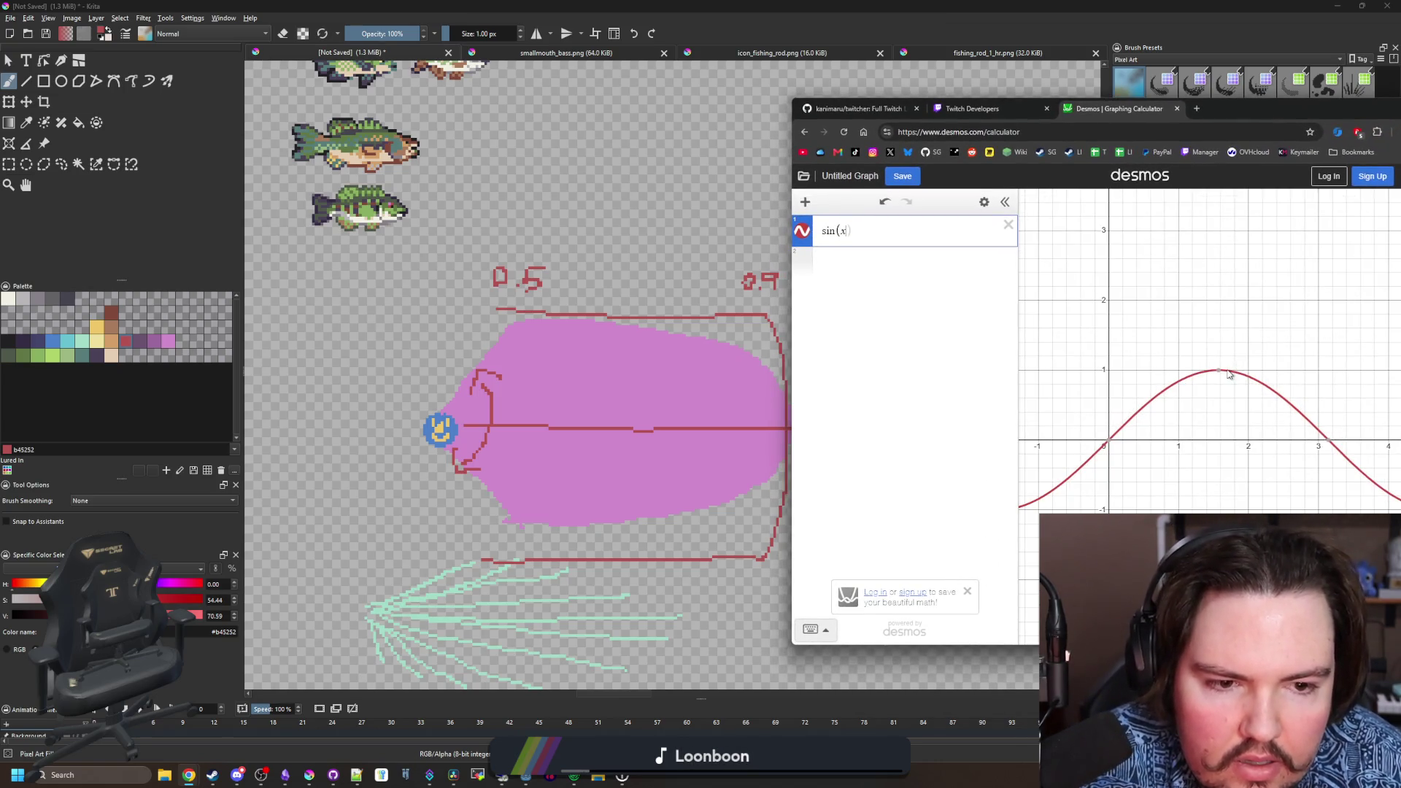
mouse_move(1221, 375)
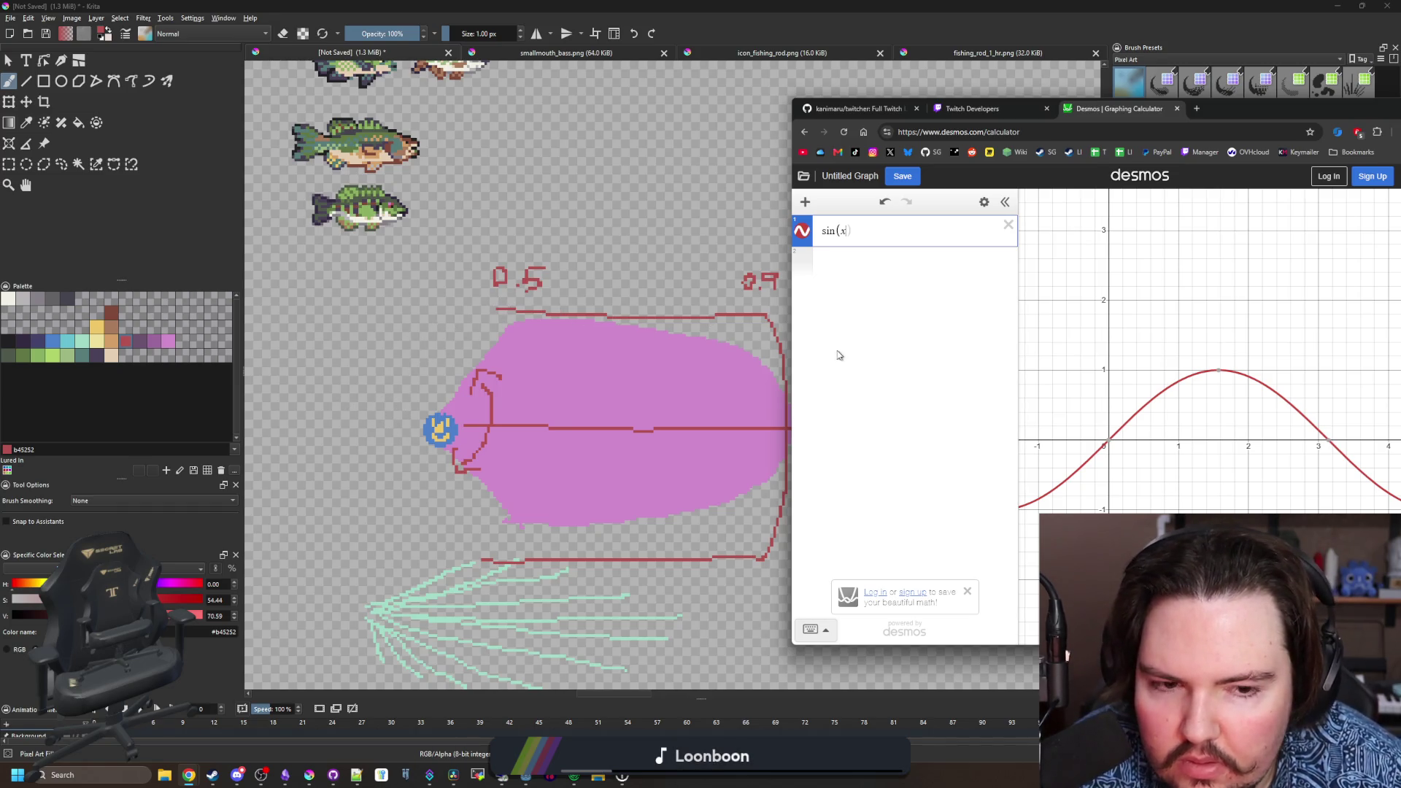
- Bring Krita forward, pan its sketch, and move its window down out of the way
click(697, 267)
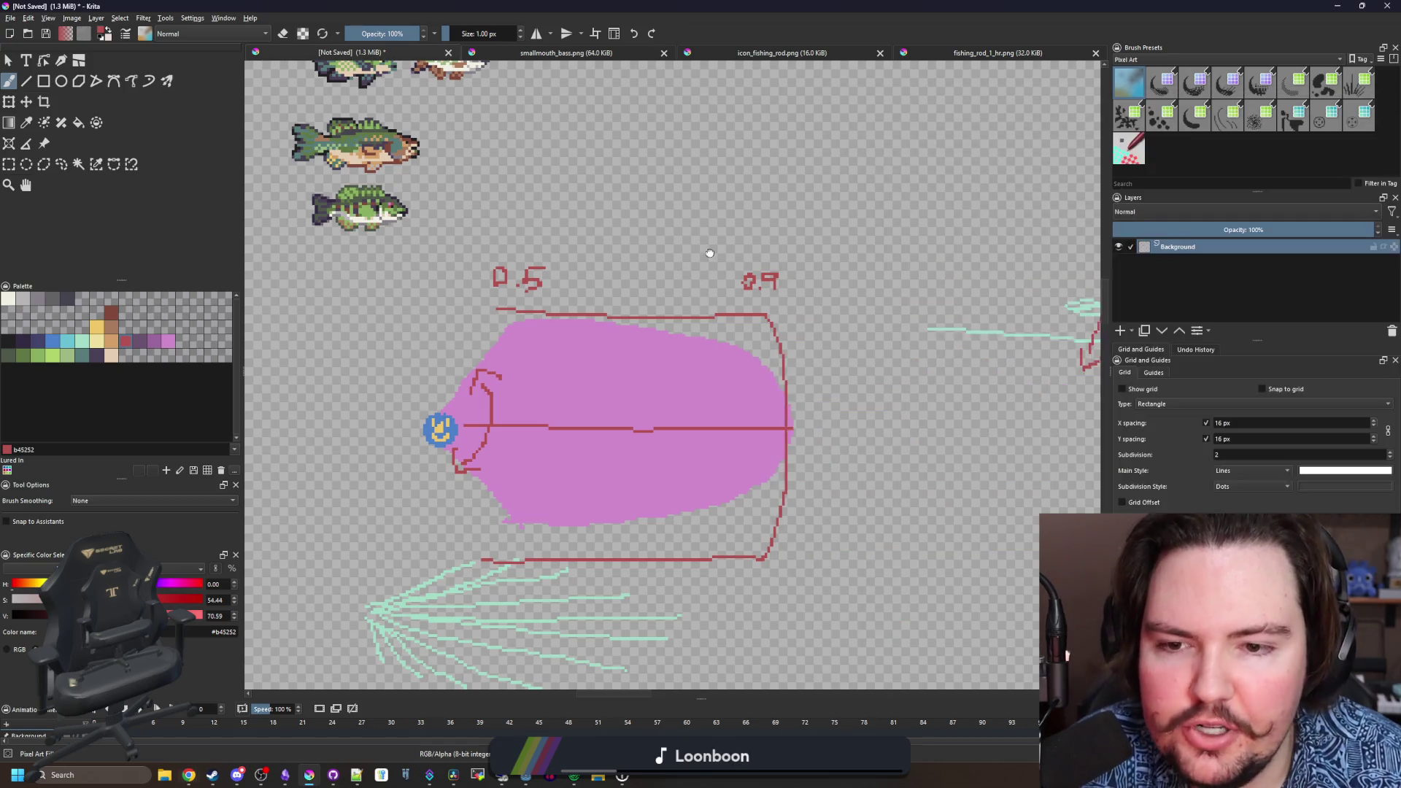
drag(673, 286, 639, 308)
drag(835, 5, 704, 537)
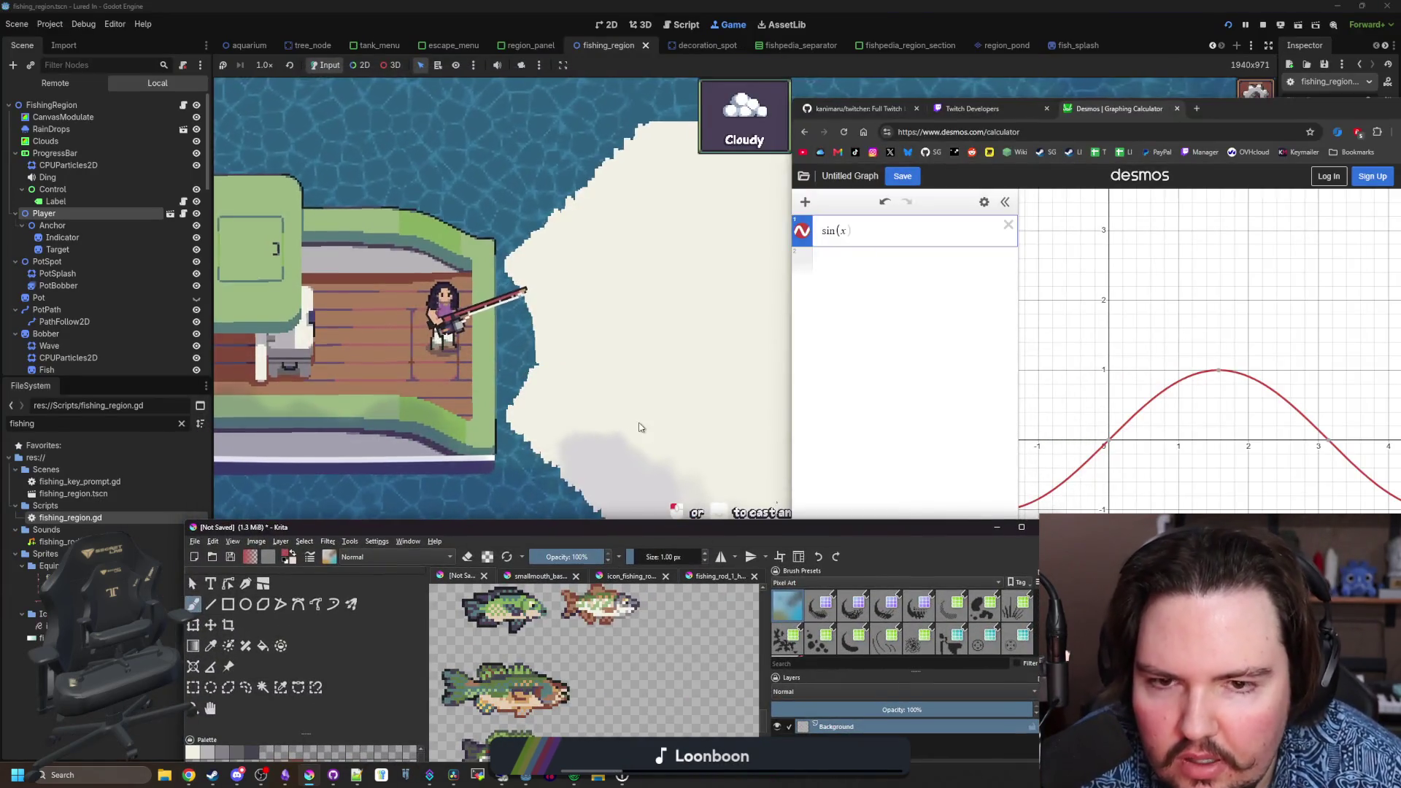
- Bring Godot forward and open fishing_region.gd at the line after castDist
click(792, 405)
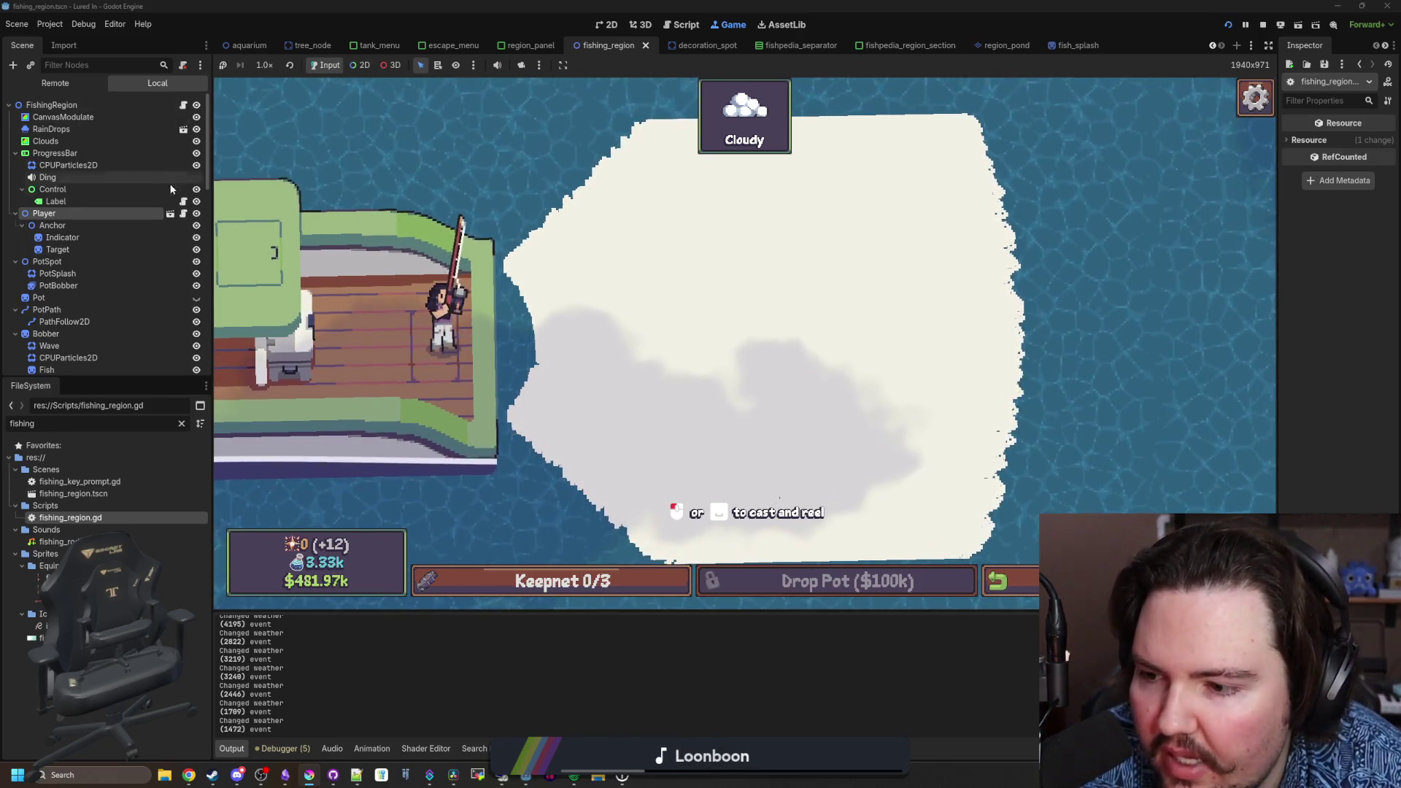
click(184, 105)
click(523, 346)
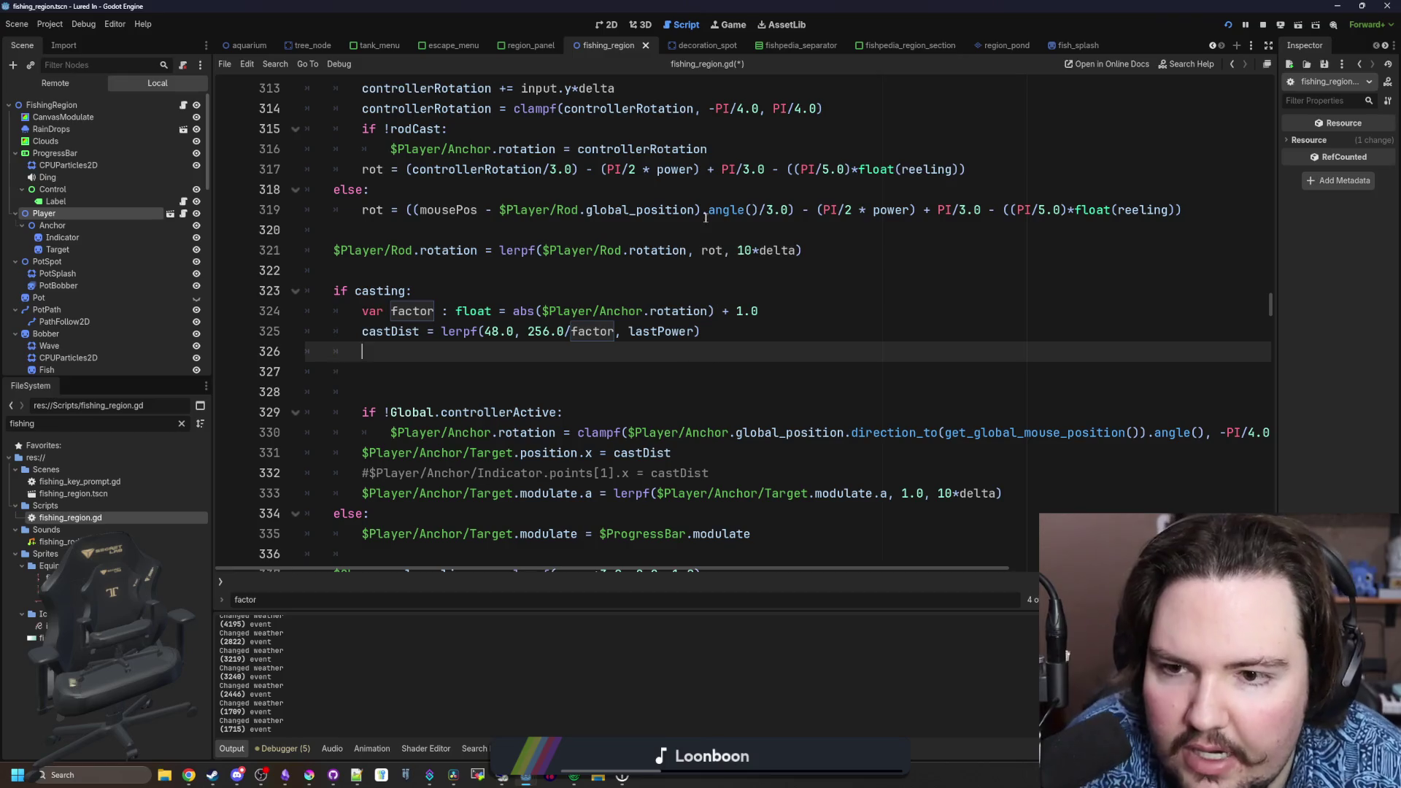
- Find _process, delete the point.y clampf line, and save the script
scroll(452, 381, up, 15)
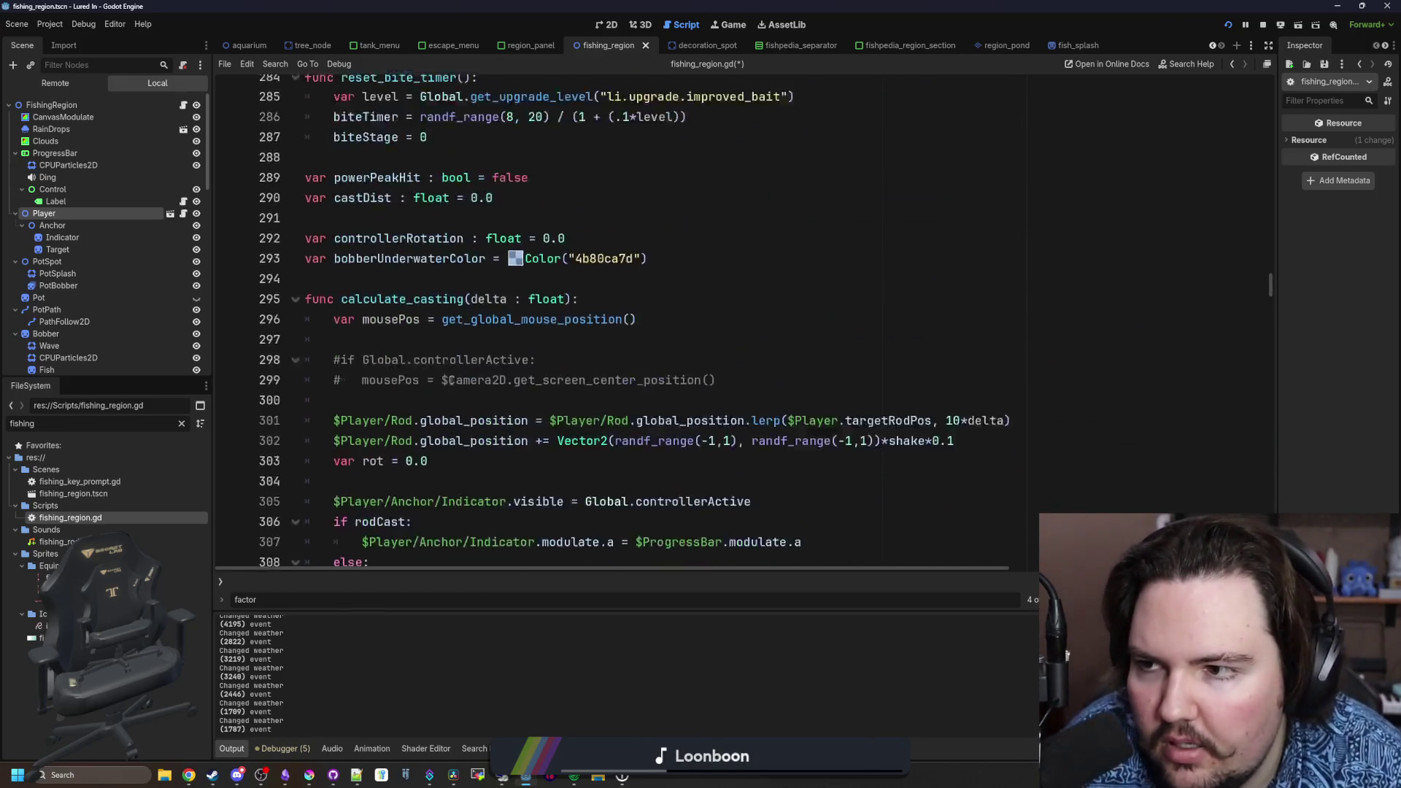
click(665, 312)
key(ctrl+f)
text(_process)
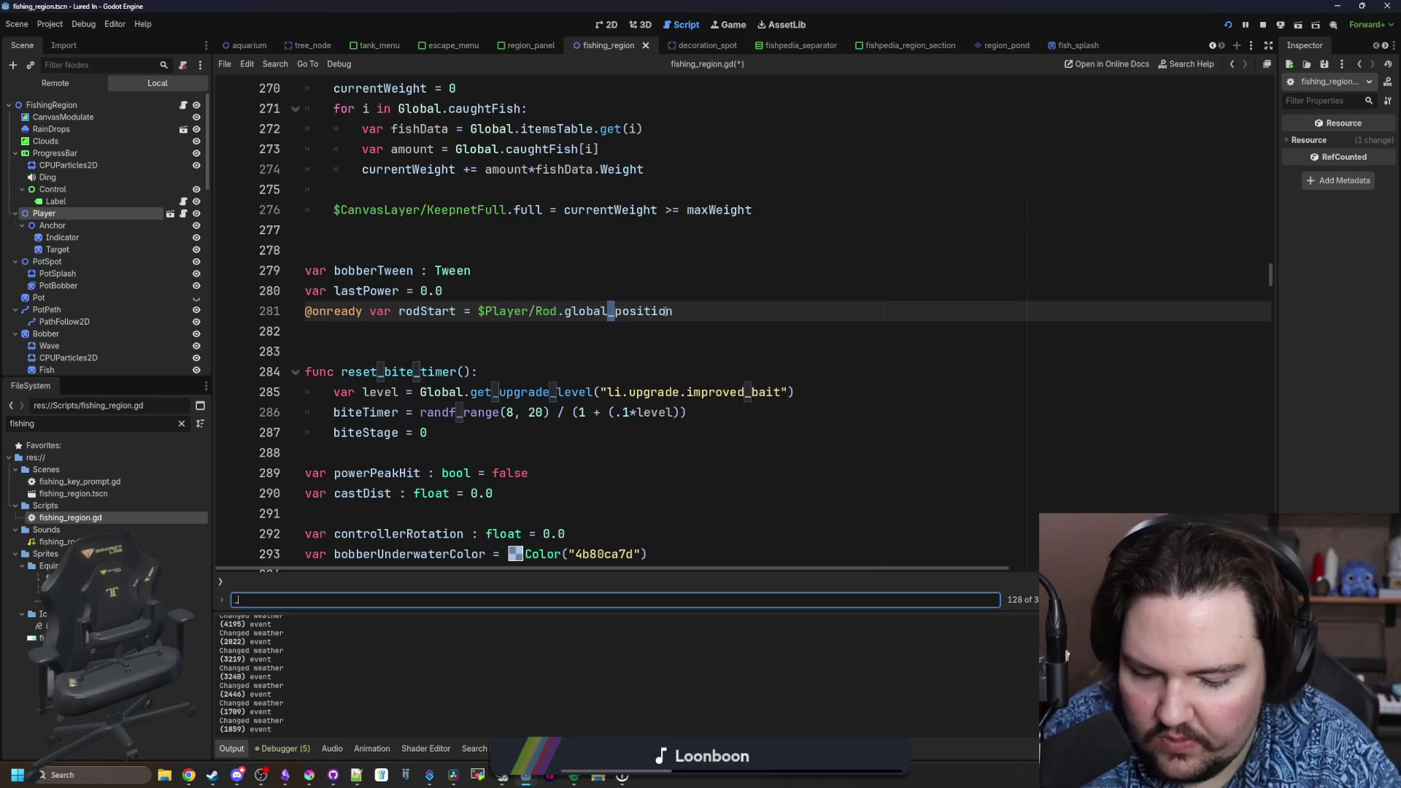
scroll(650, 317, down, 3)
click(650, 317)
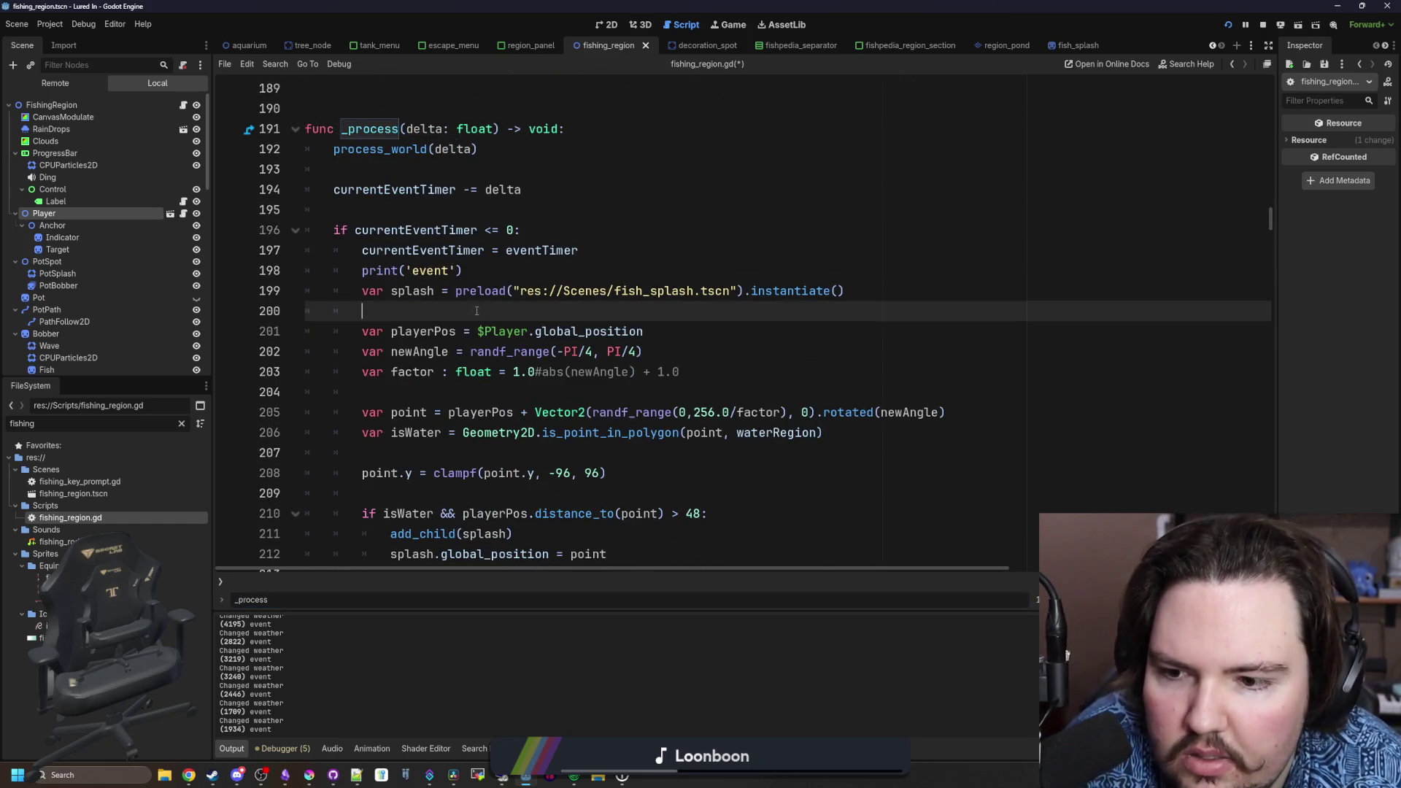
scroll(475, 311, down, 1)
click(675, 337)
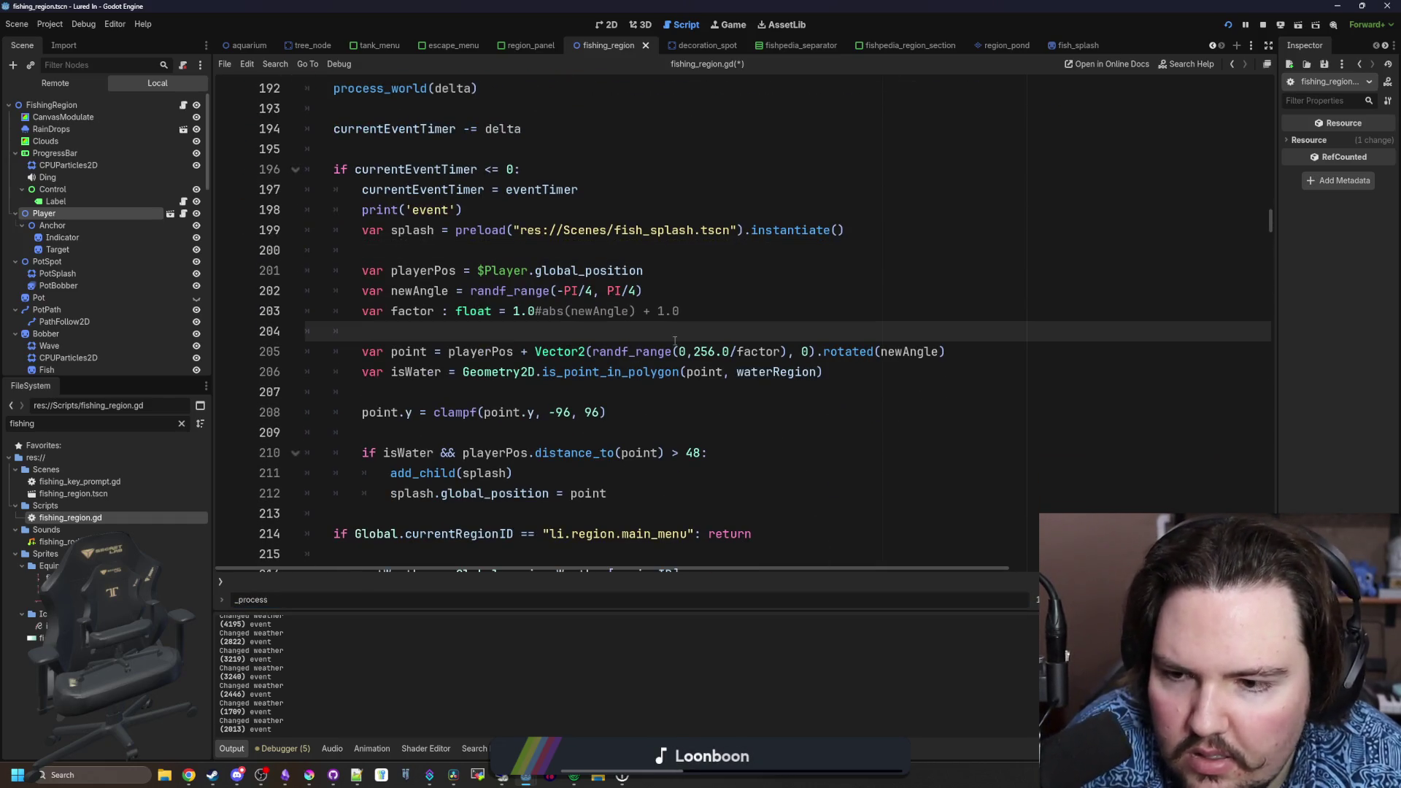
click(343, 392)
shift+click(609, 413)
key(BackSpace)
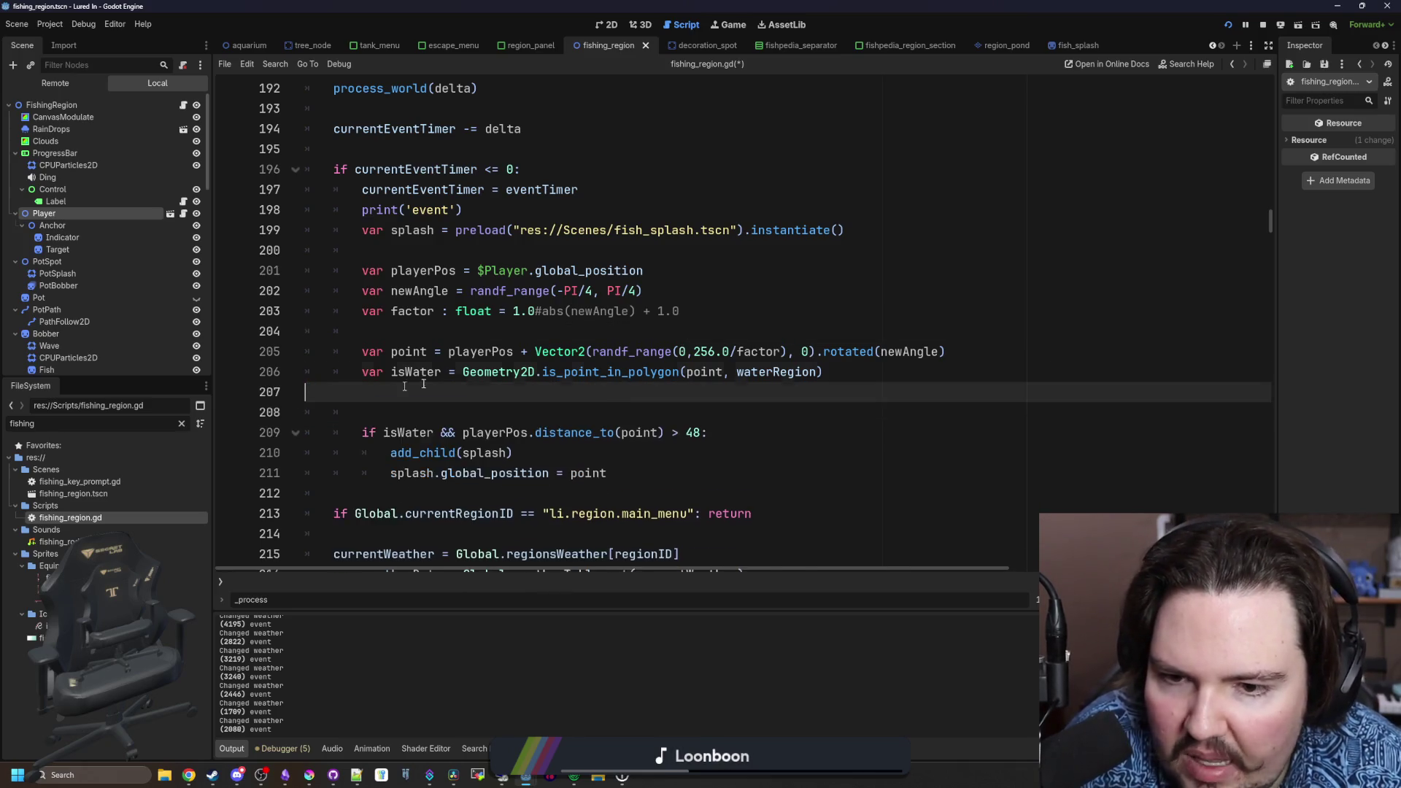
click(688, 334)
key(ctrl+s)
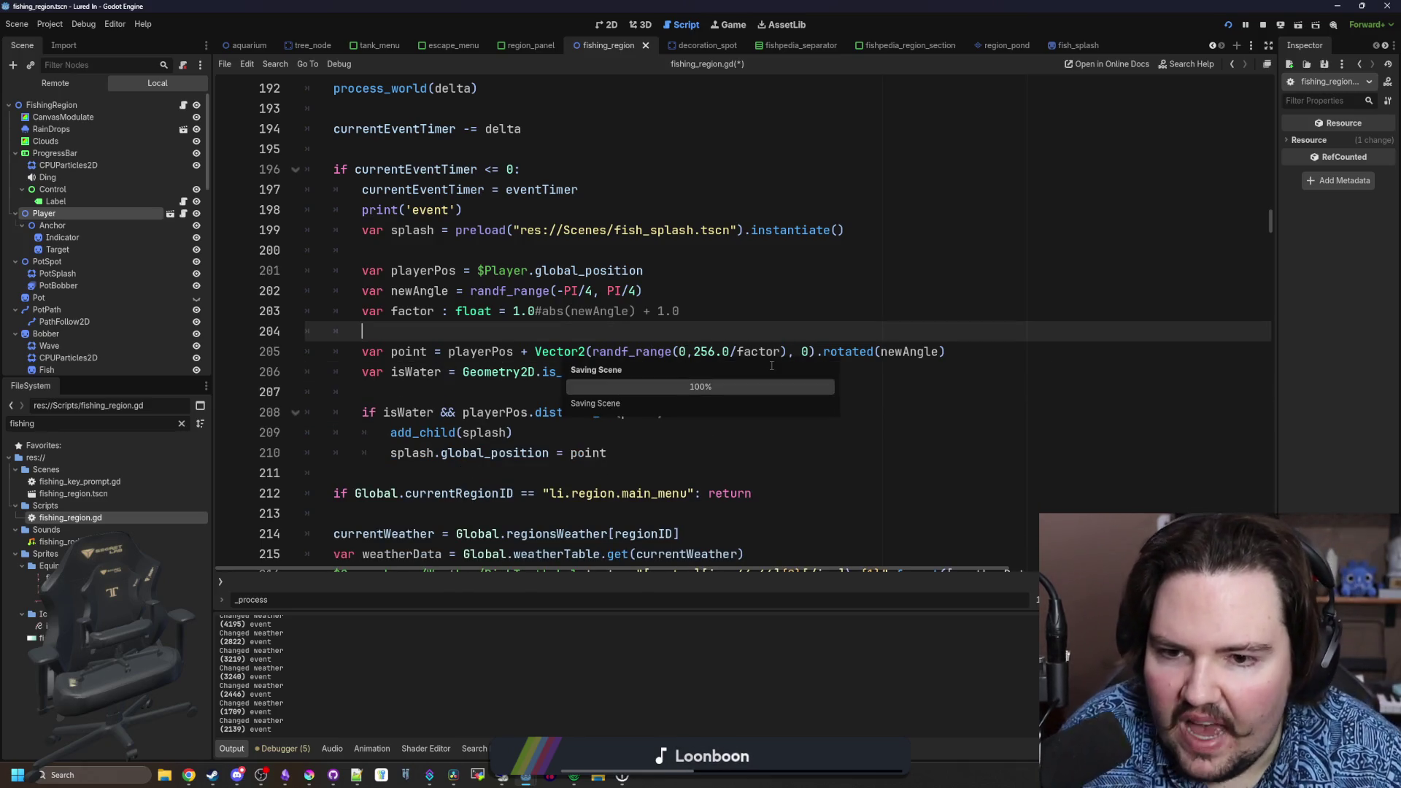
- Delete '#abs(newAngle) + 1.0' so the factor reads 1.0 * sin(newAngle), save, and return to the game
click(770, 354)
scroll(770, 354, up, 1)
click(708, 367)
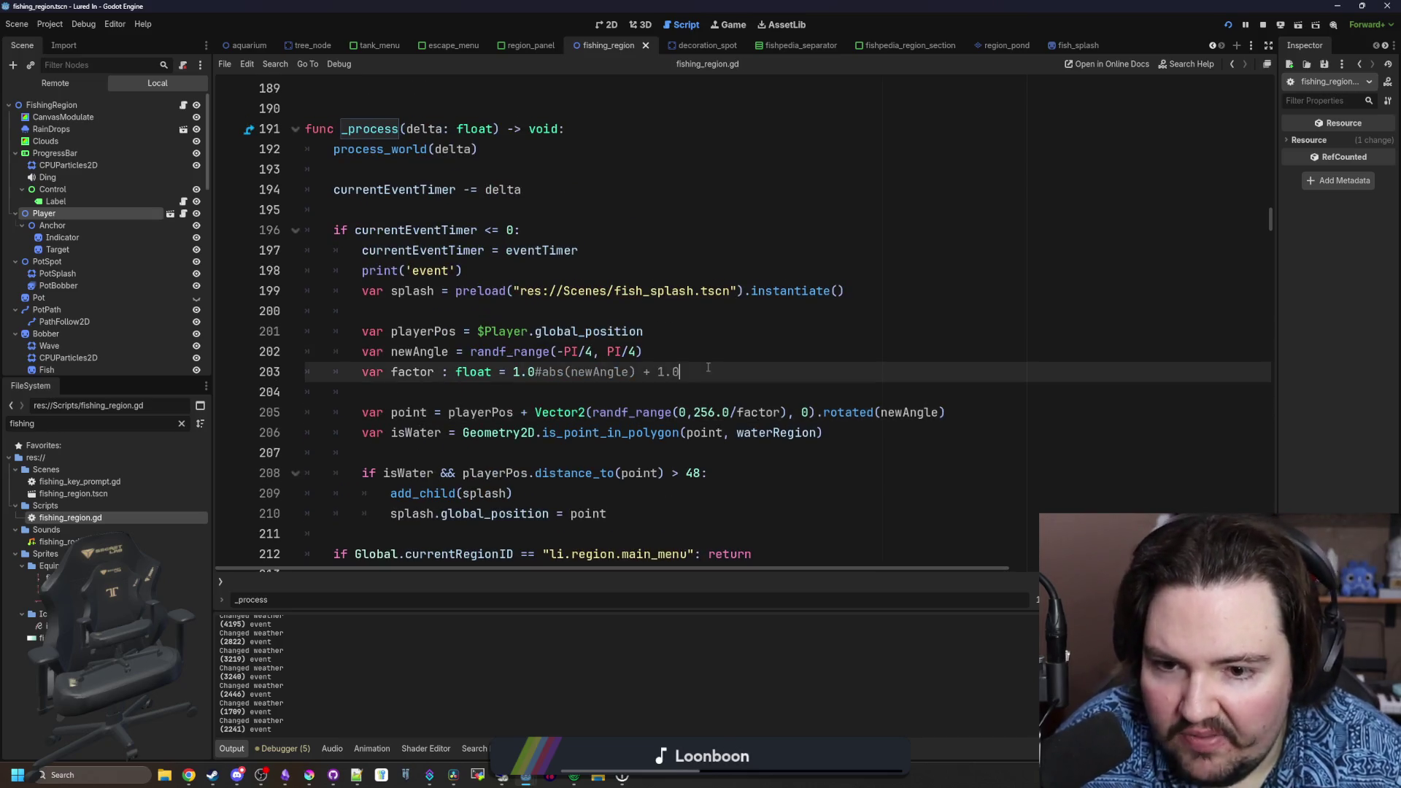
drag(708, 367, 538, 372)
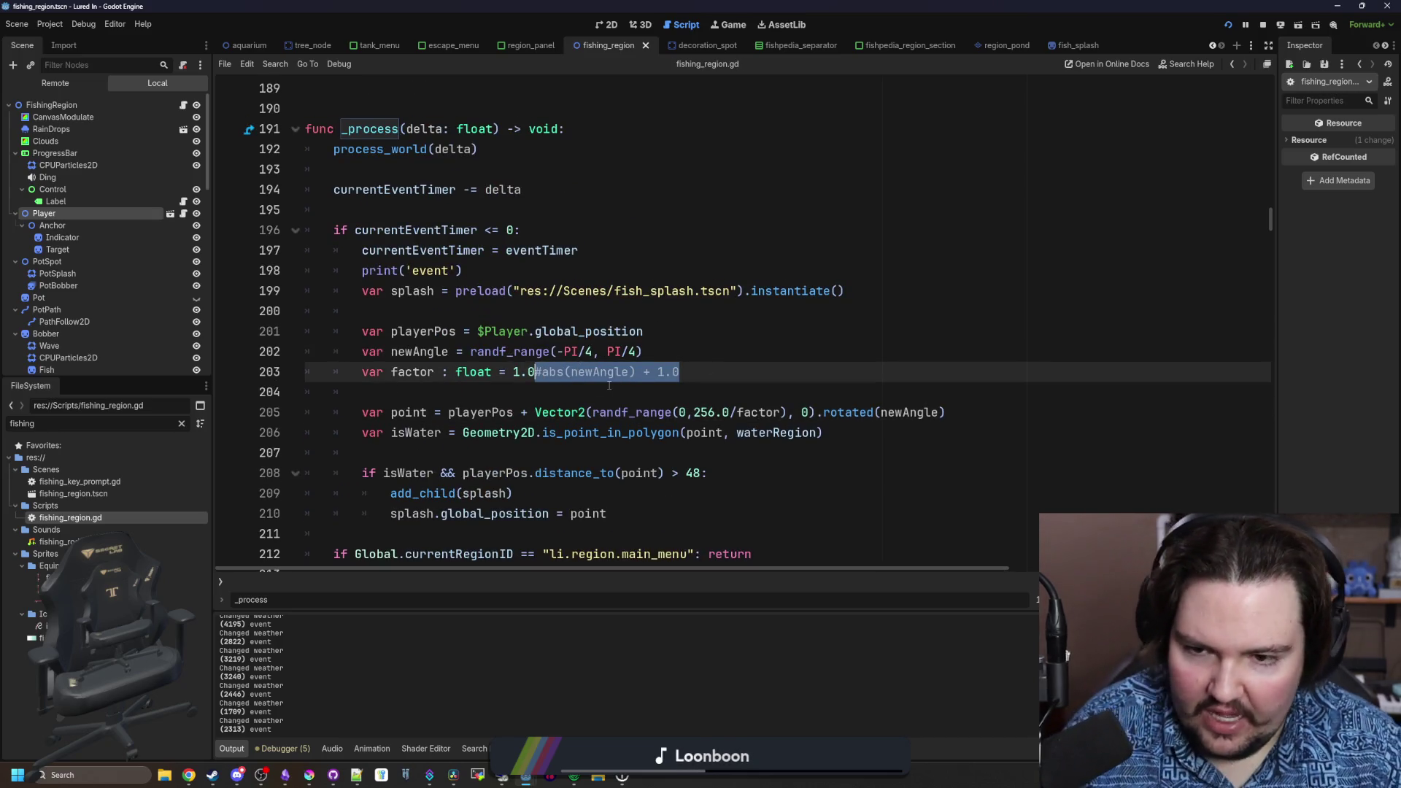
key(Delete)
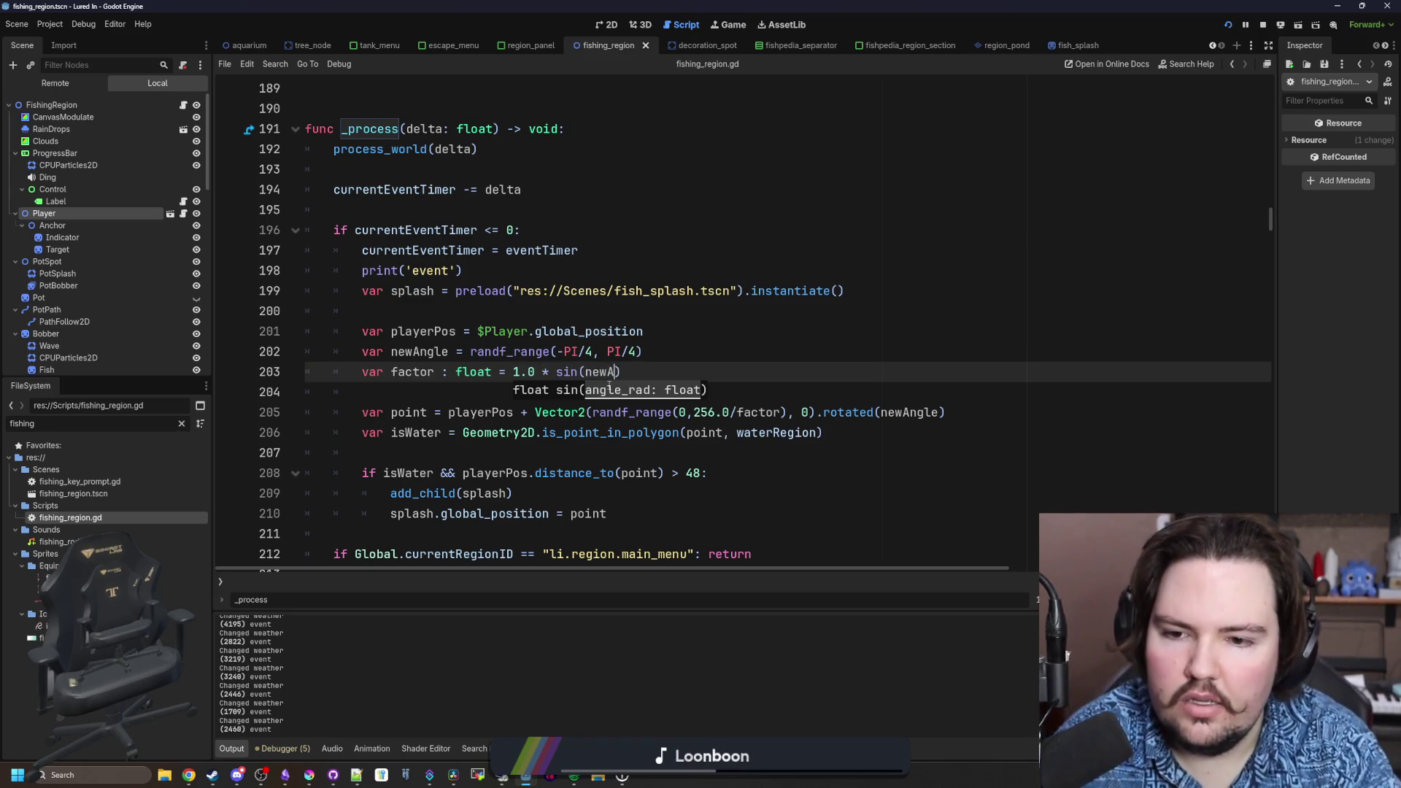
click(706, 359)
key(ctrl+s)
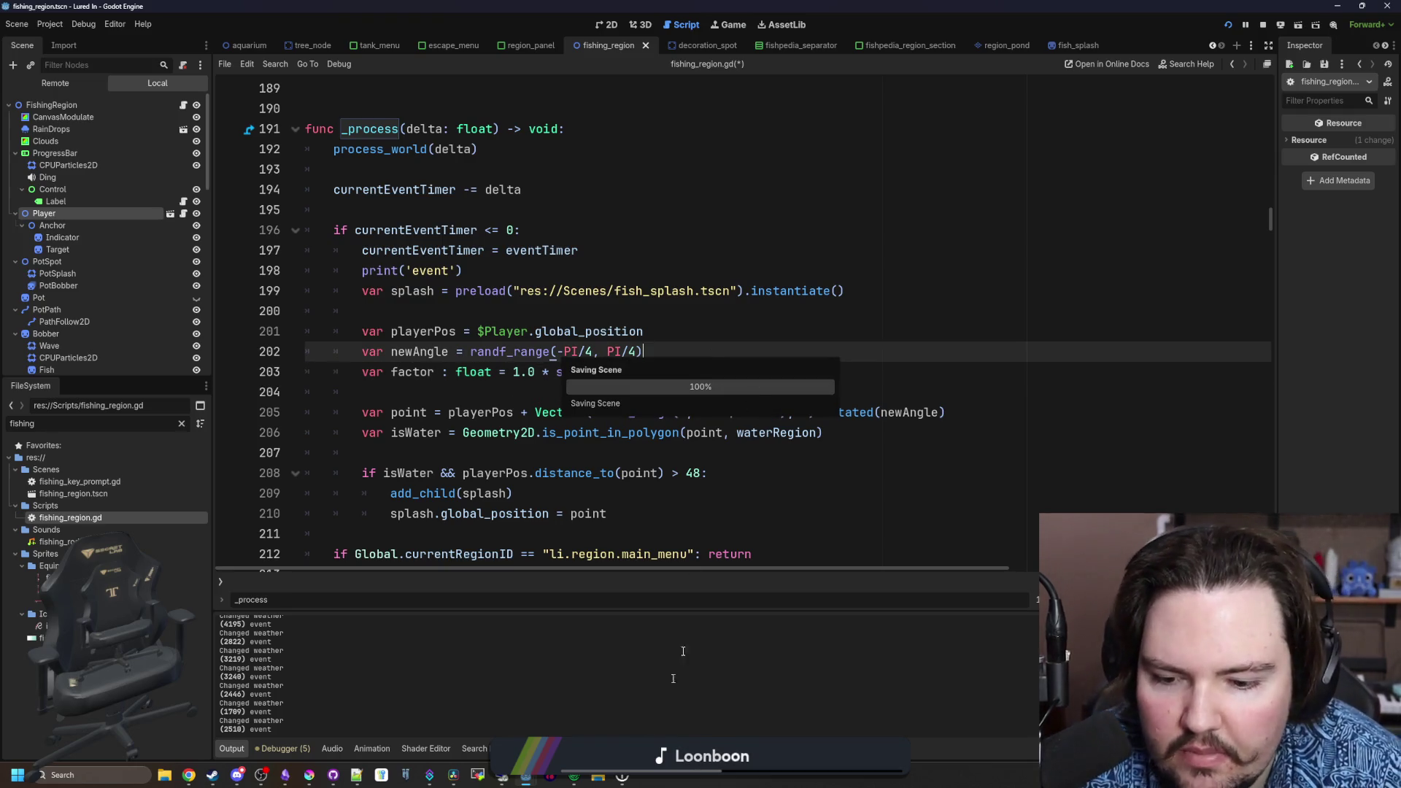
click(720, 25)
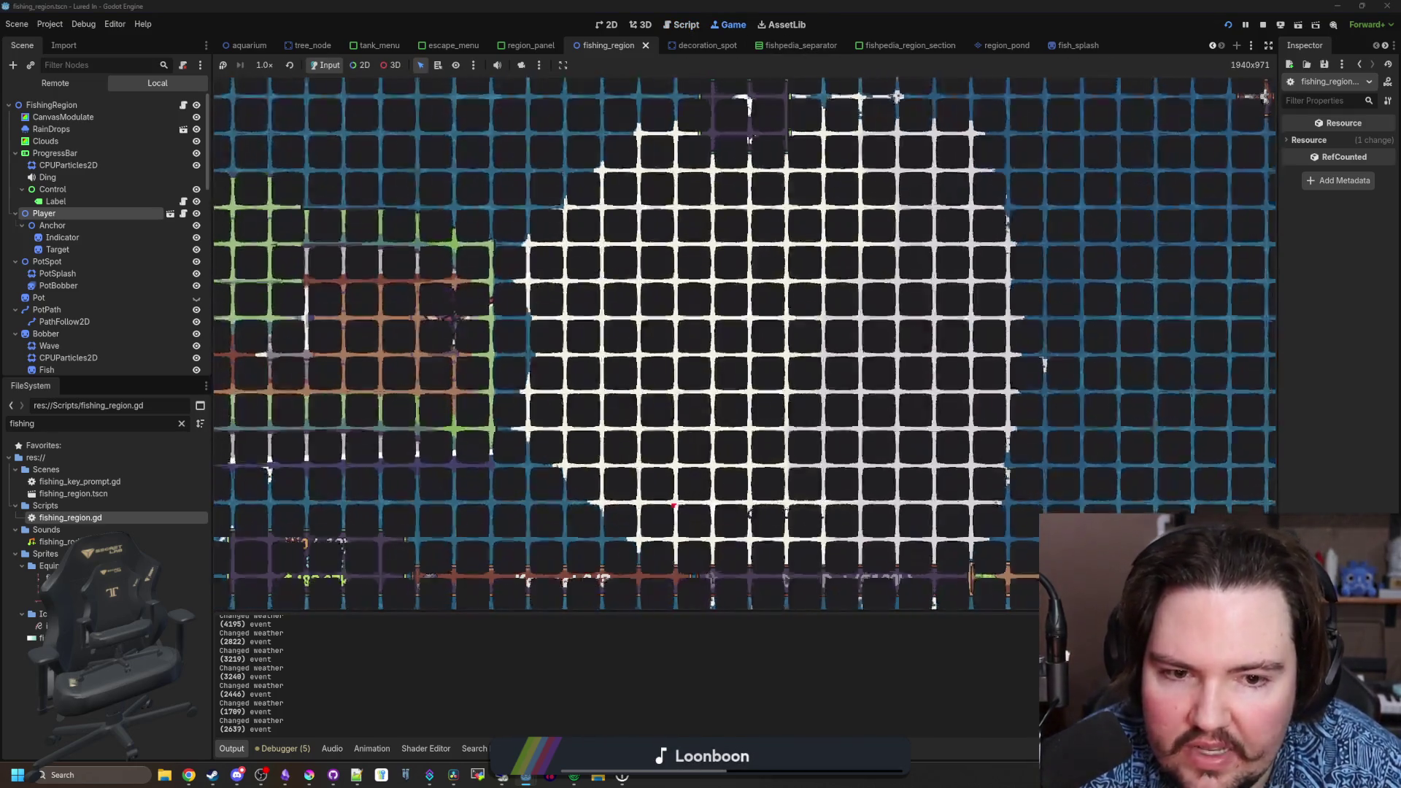
- Travel to the Ocean region for $10k to watch the splashes, then reopen fishing_region.gd
scroll(914, 396, down, 3)
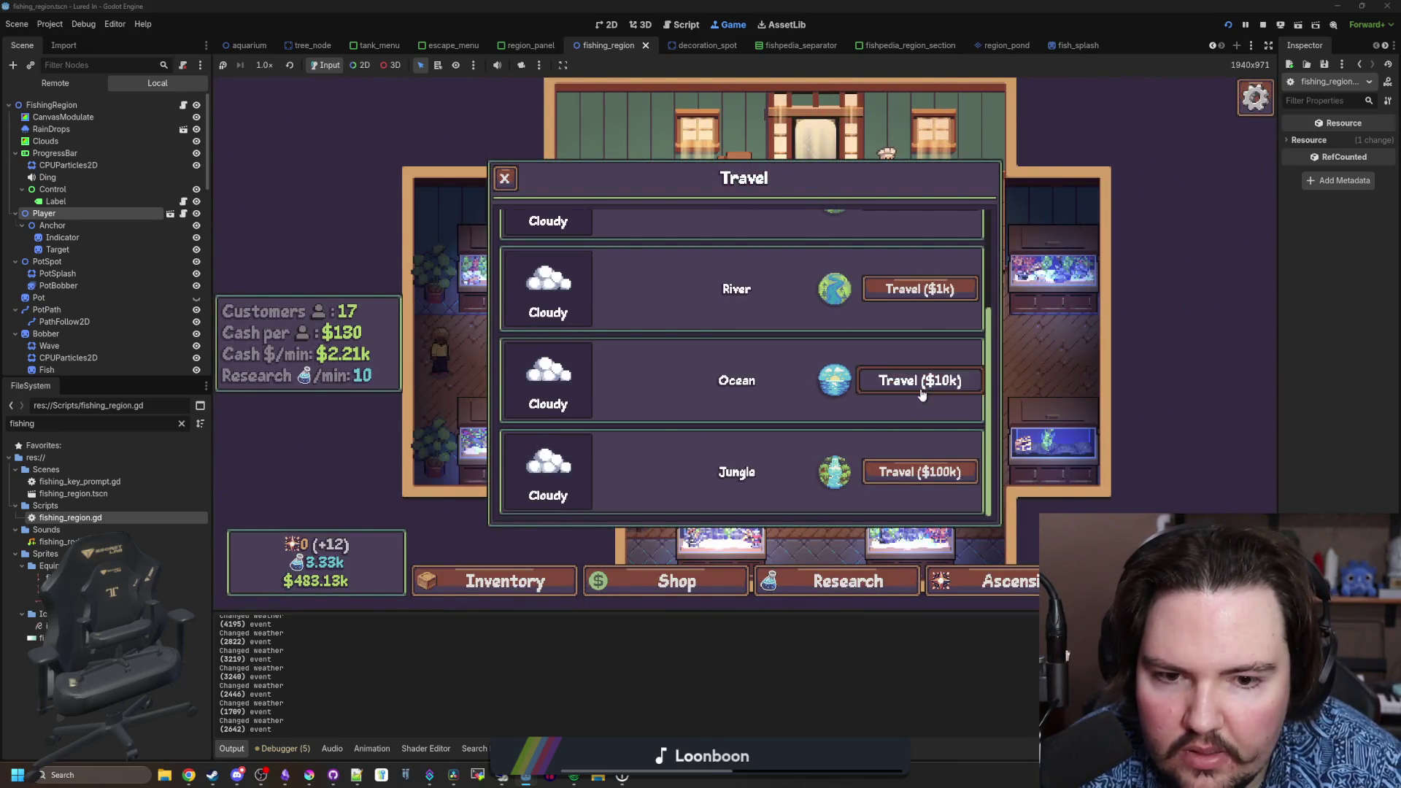
click(921, 381)
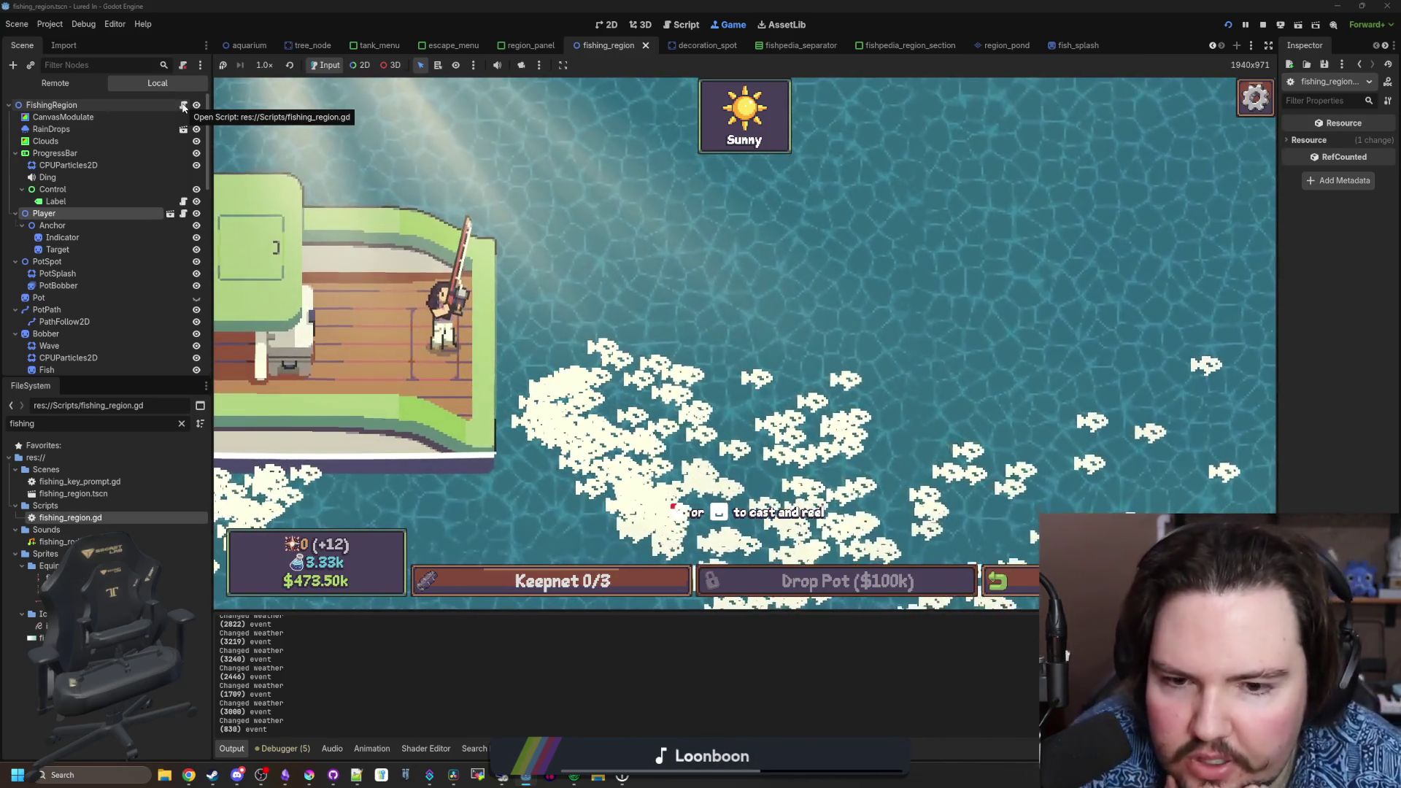
click(184, 107)
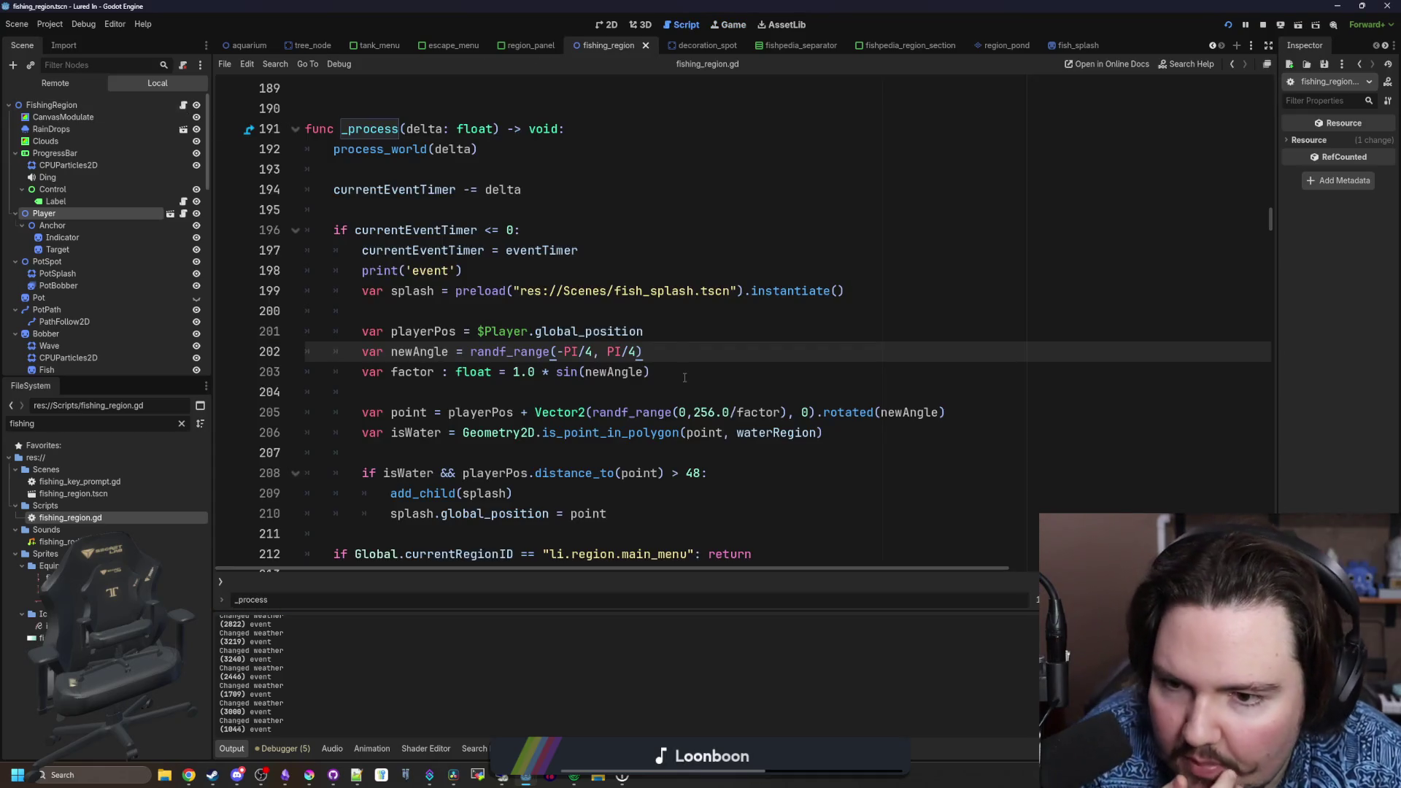
- Add the missing closing parenthesis to the sin factor on line 203 and save
click(668, 366)
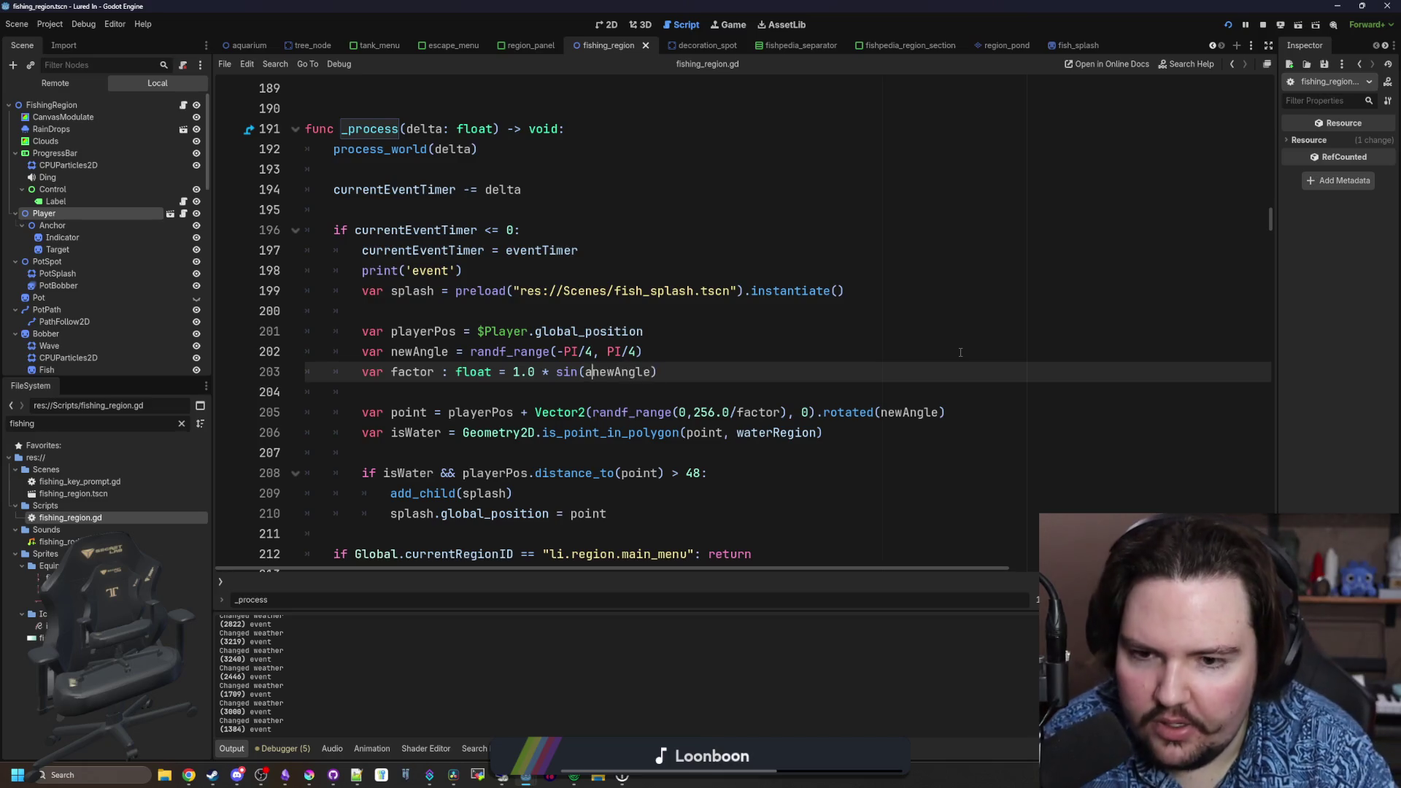
text(abs()
key(Right)
key(Right)
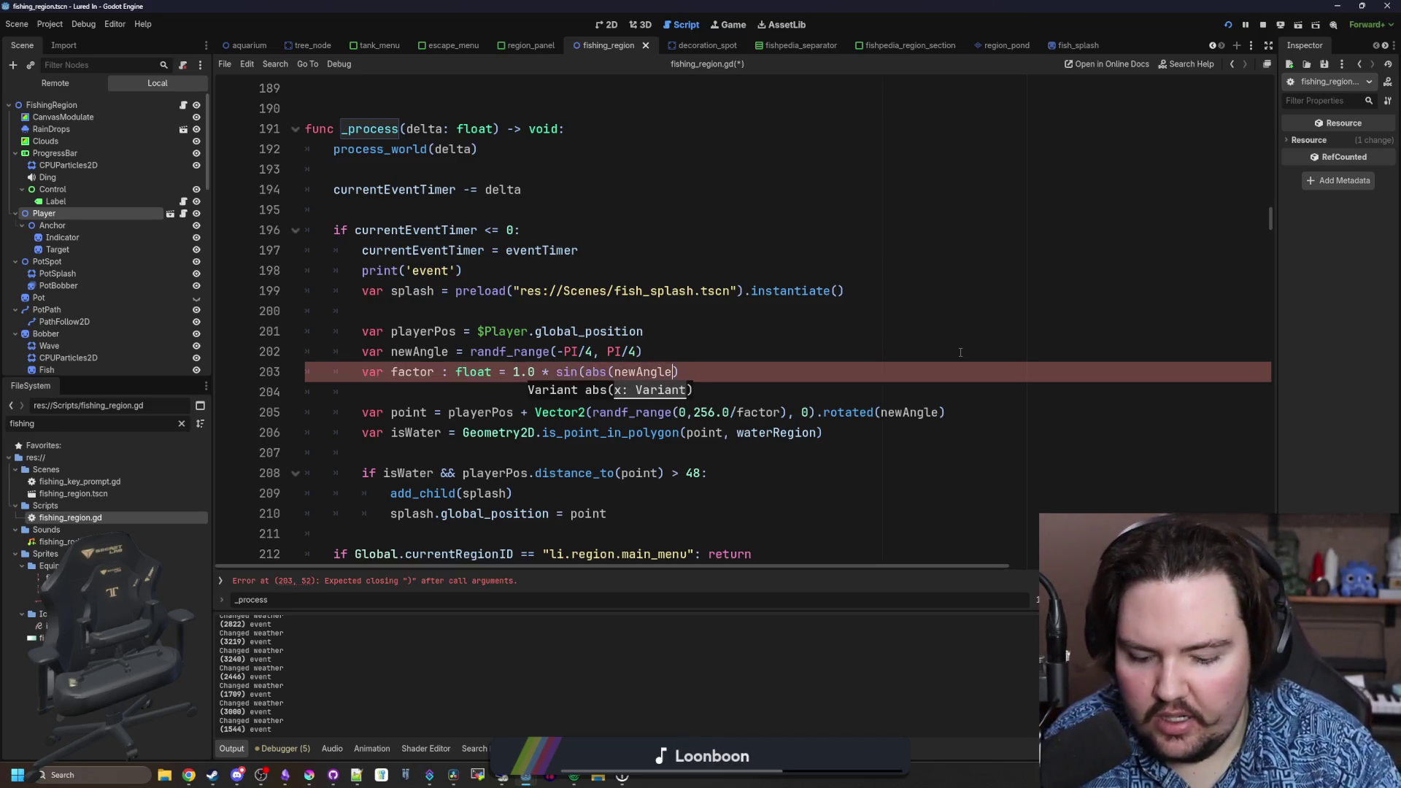
key(Up)
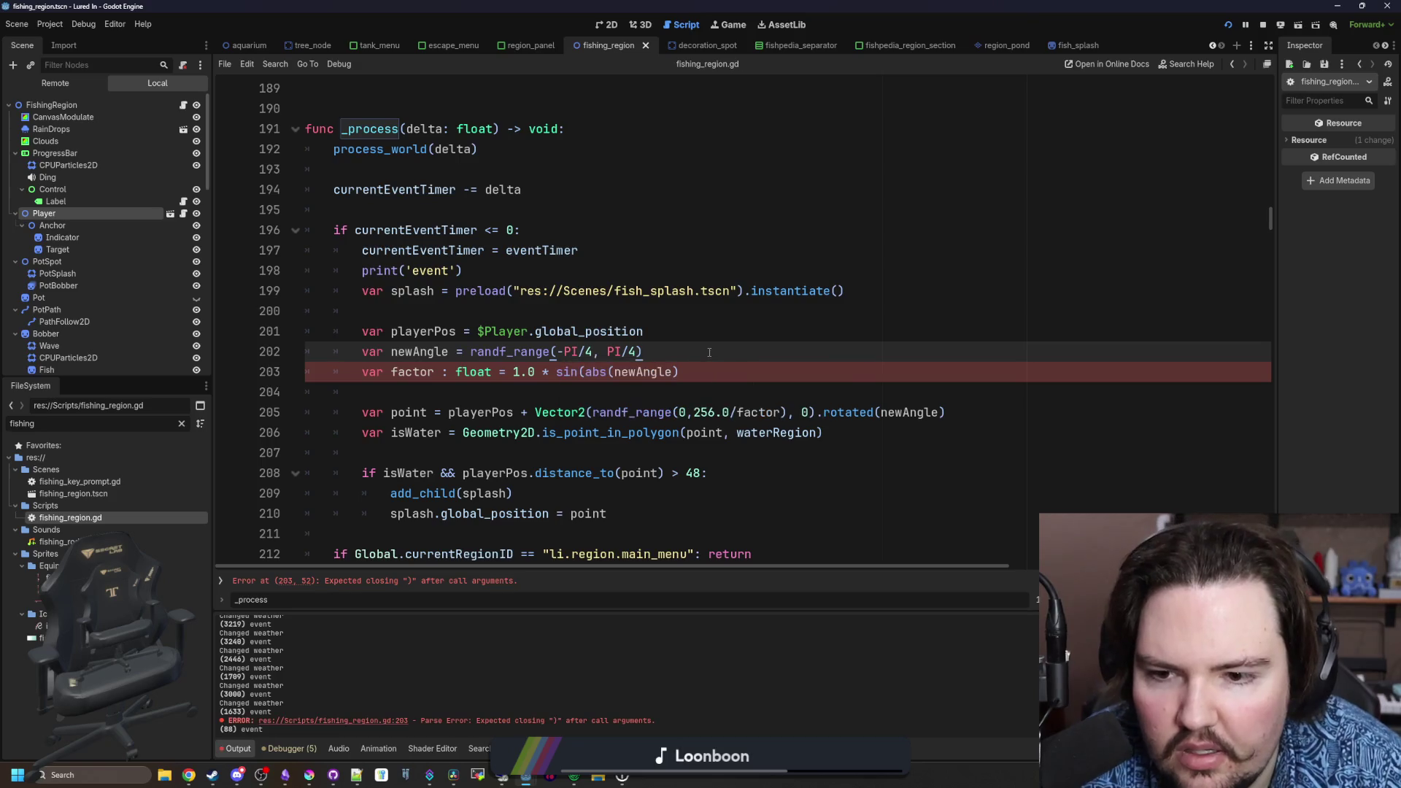
click(699, 371)
text())
key(ctrl+s)
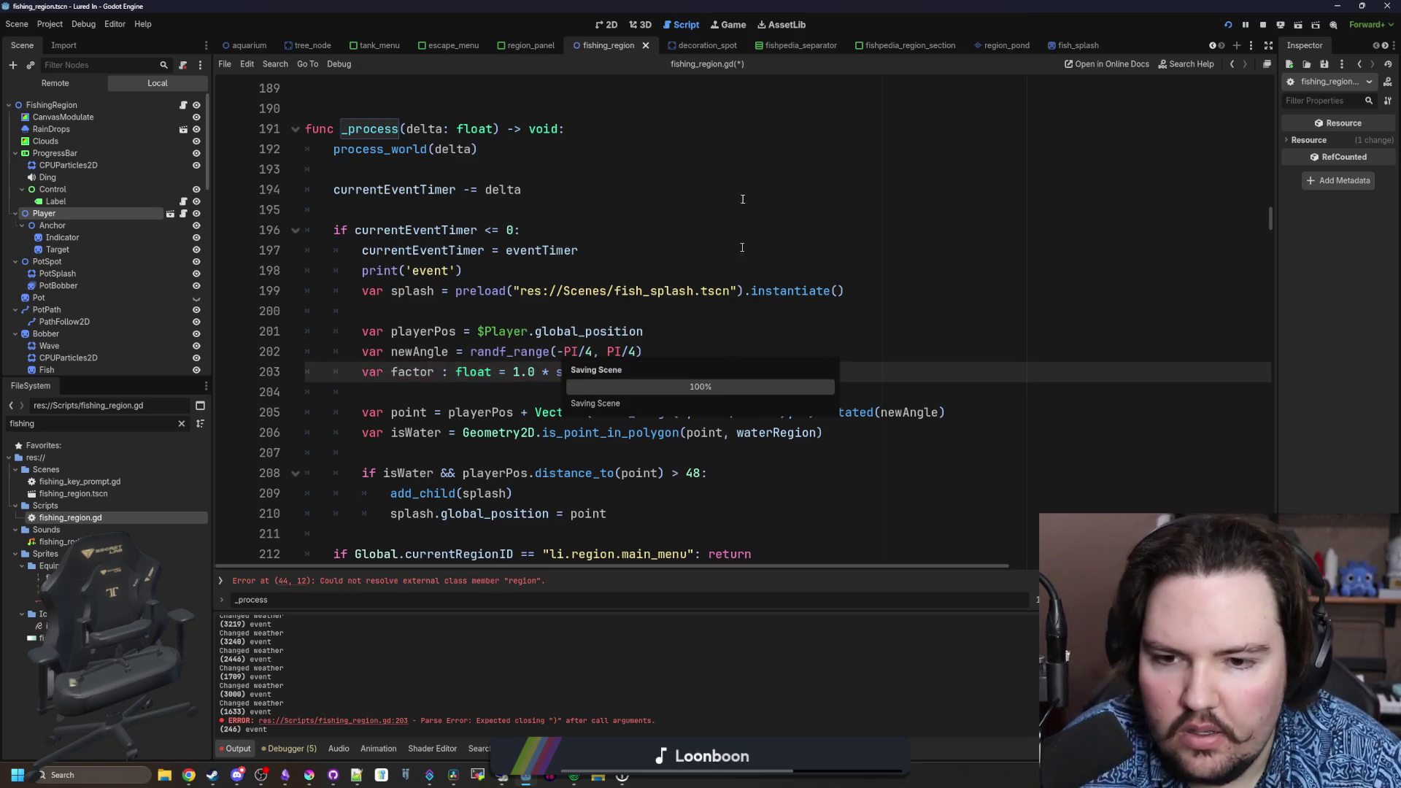
- After a quick game check, delete the '1.0 * ' multiplier so the factor is sin(abs(newAngle)), and save
click(730, 25)
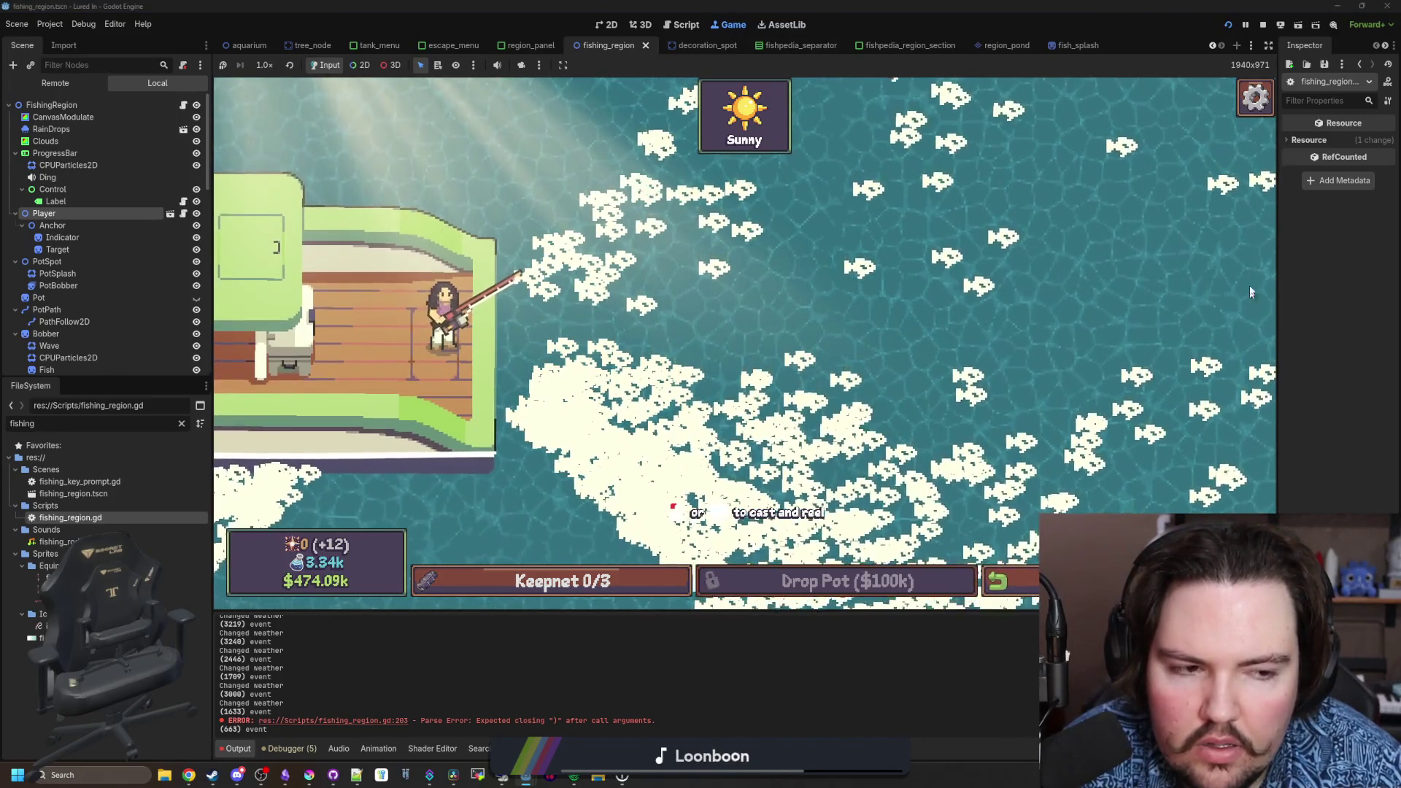
click(184, 105)
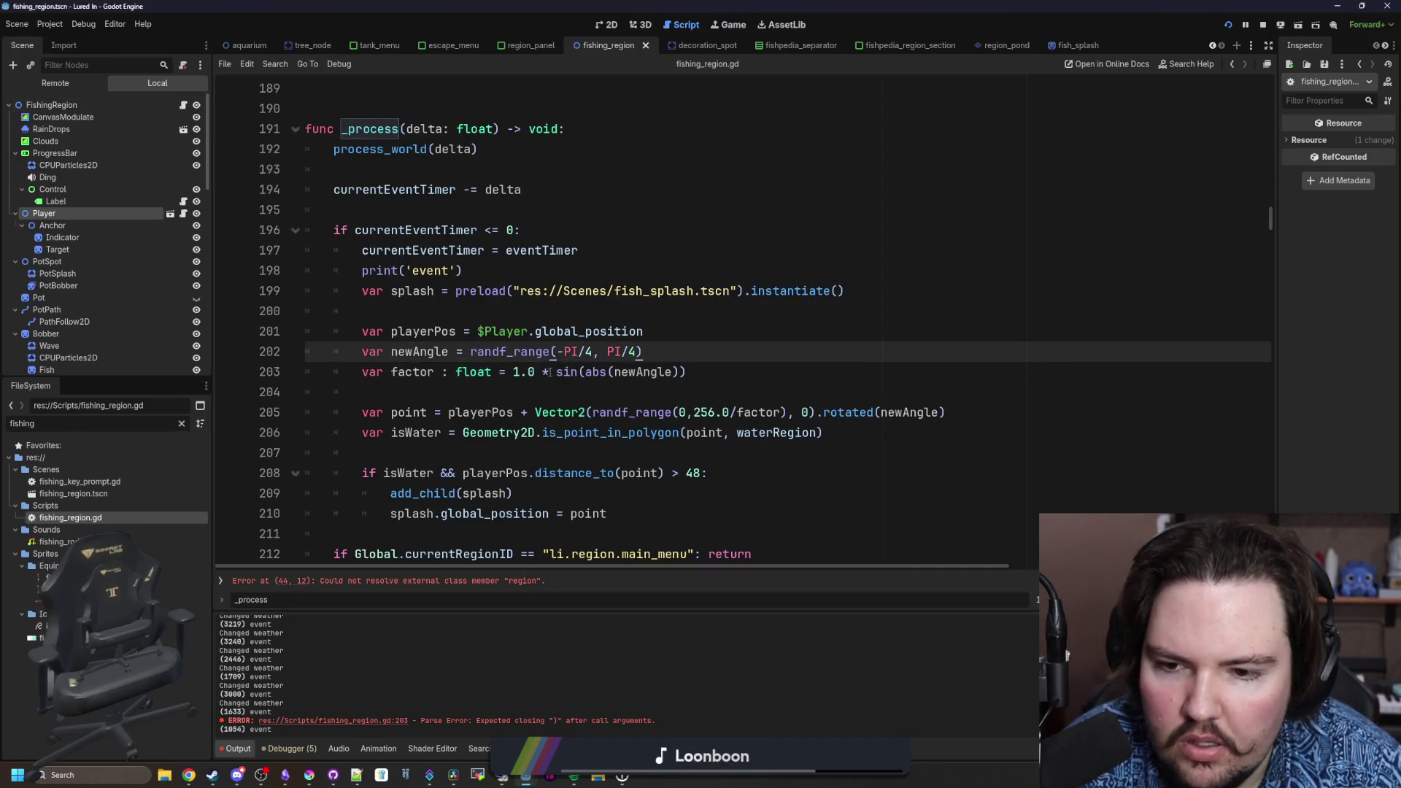
drag(549, 372, 528, 372)
key(BackSpace)
key(BackSpace)
key(BackSpace)
click(712, 312)
key(ctrl+s)
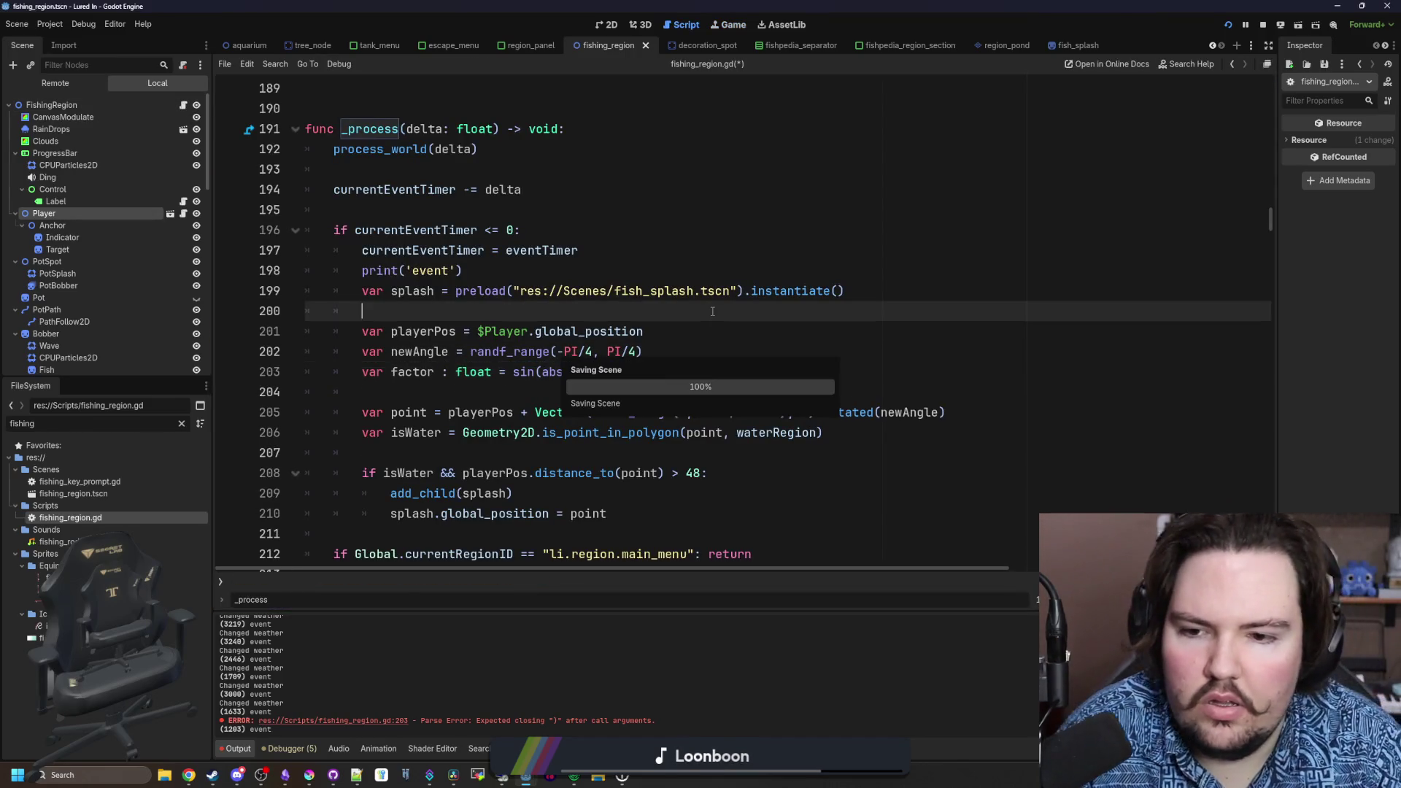
key(alt+Tab)
mouse_move(1227, 372)
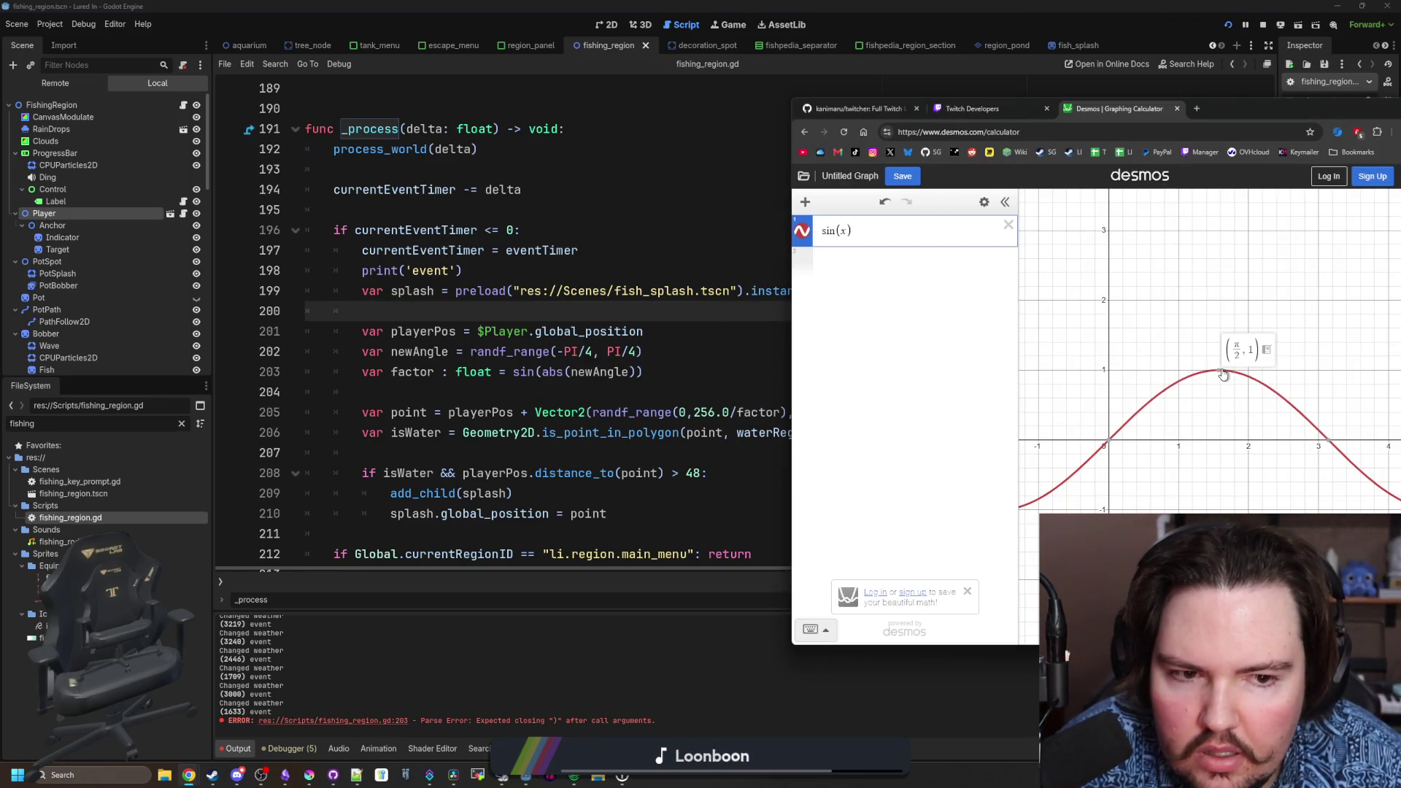
- Zoom the Desmos sin(x) graph in and out around its peak at (π/2, 1), then return to Godot
scroll(1224, 373, down, 5)
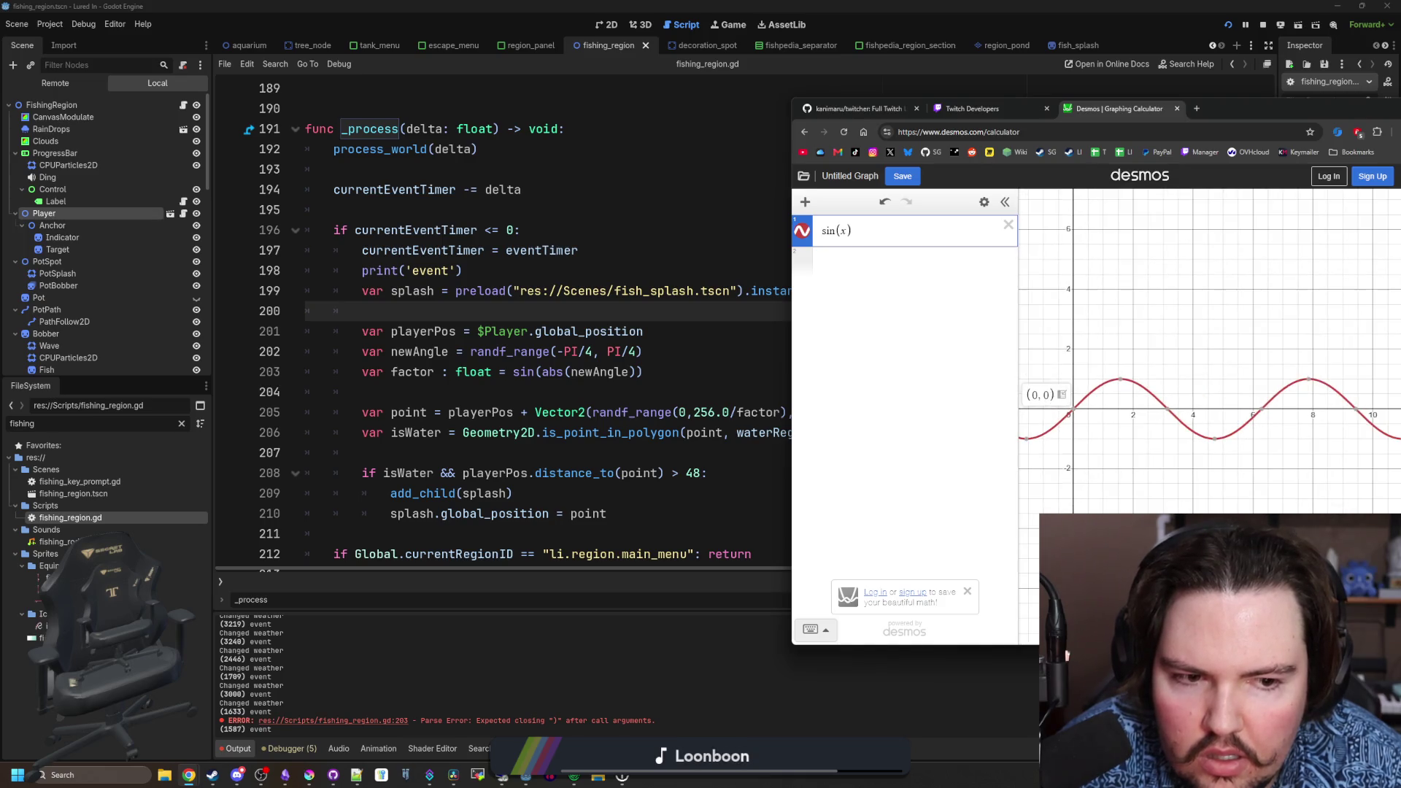
scroll(1314, 380, up, 3)
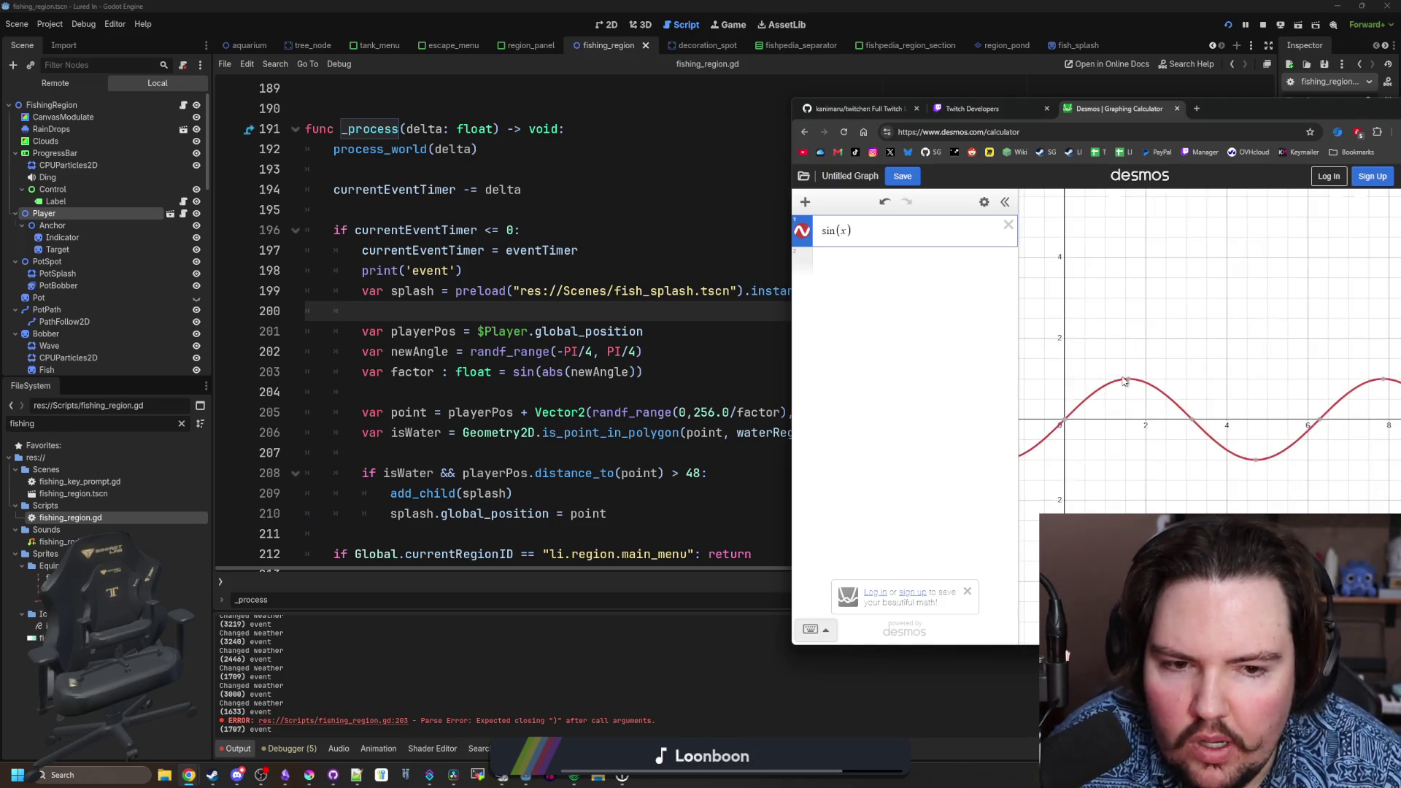
scroll(1125, 381, up, 2)
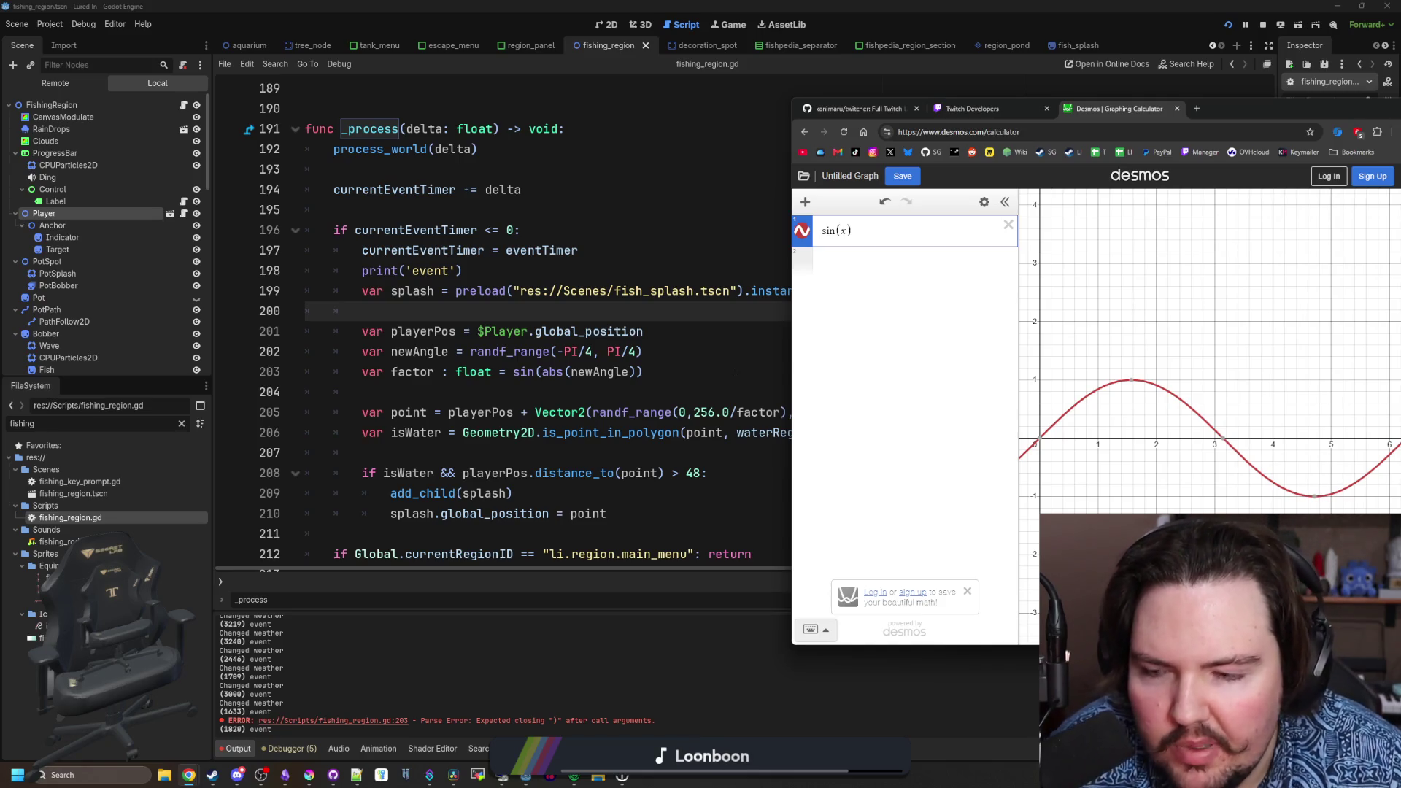
click(736, 372)
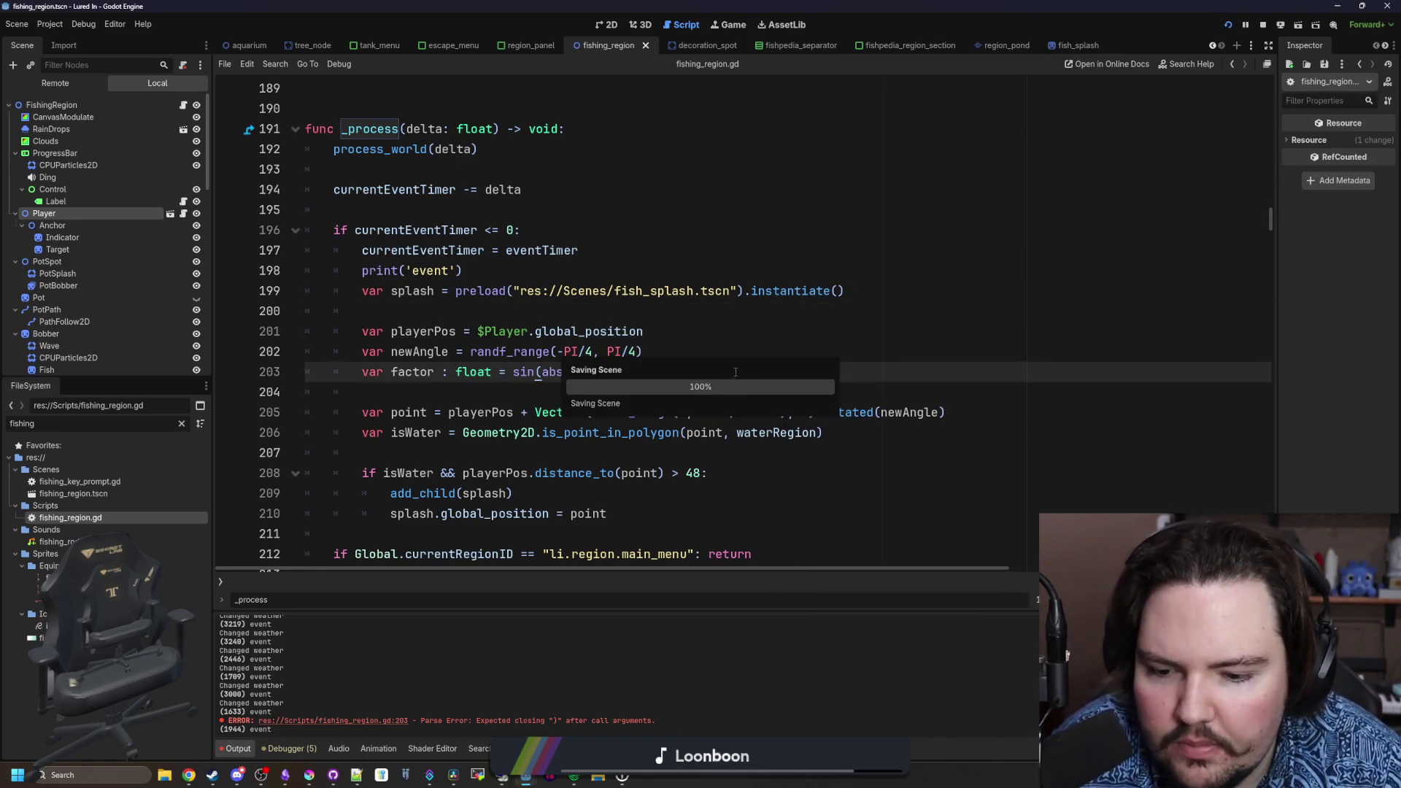
- Change line 205 to randf_range(0, 256.0*factor), save, and test splashes by travelling to Ocean
click(730, 29)
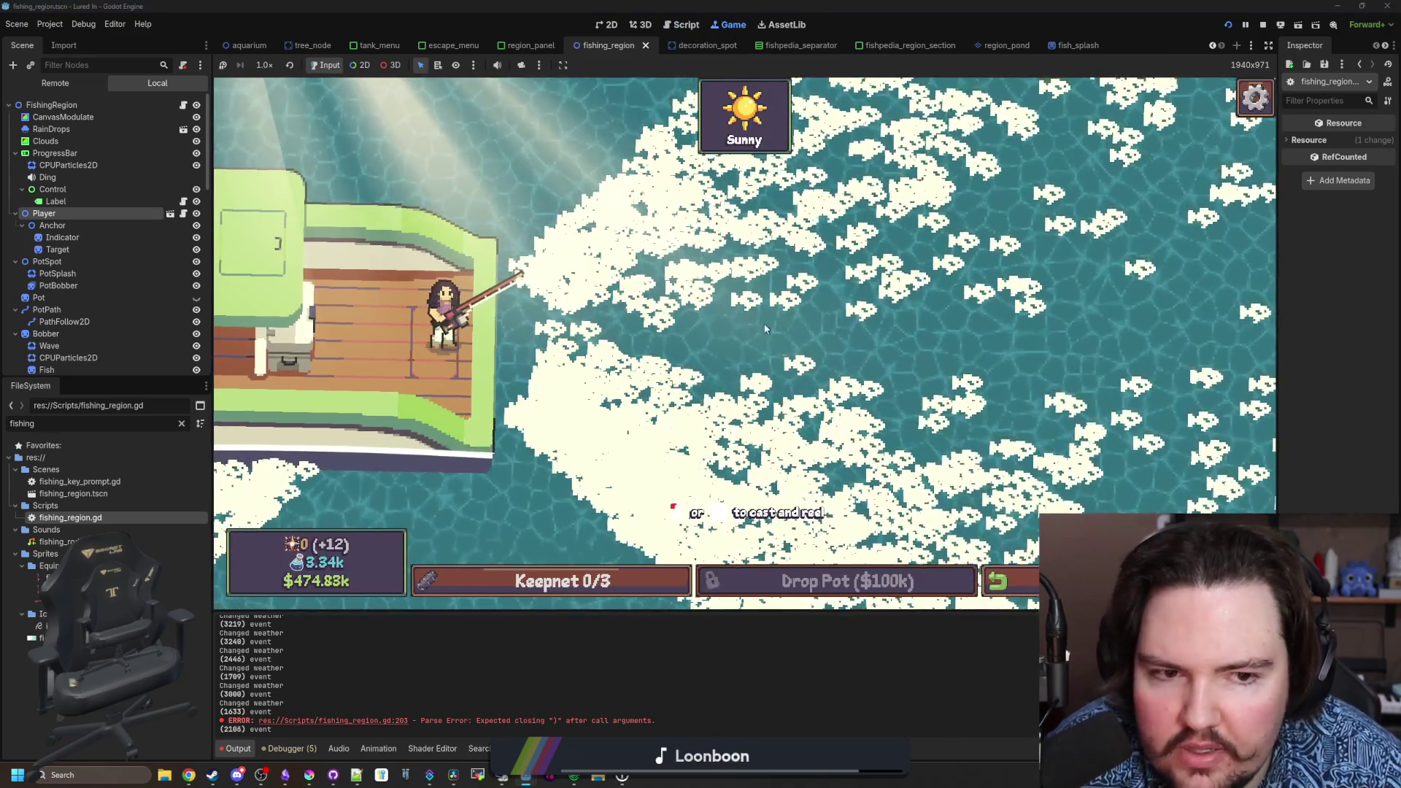
click(183, 104)
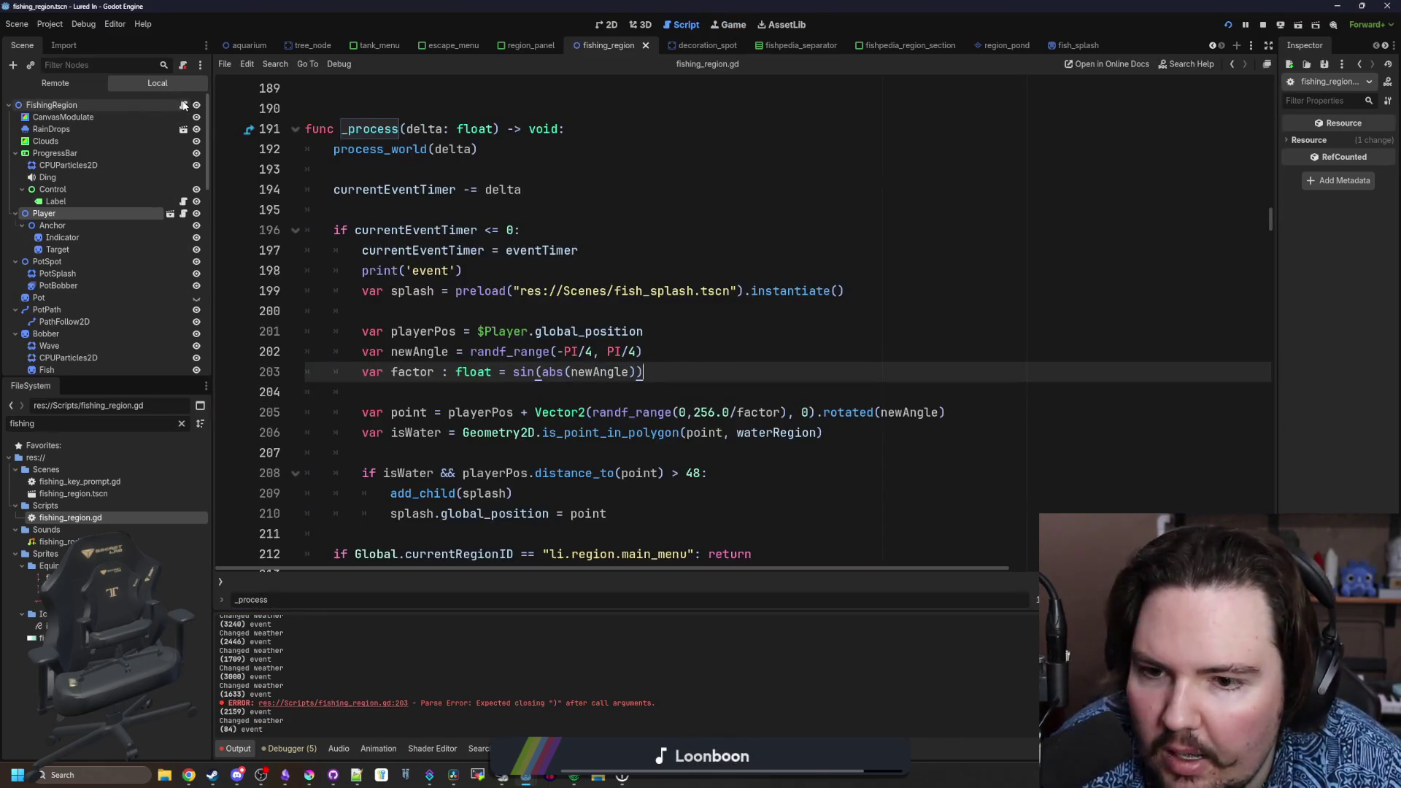
click(730, 413)
text(*)
key(Up)
key(Up)
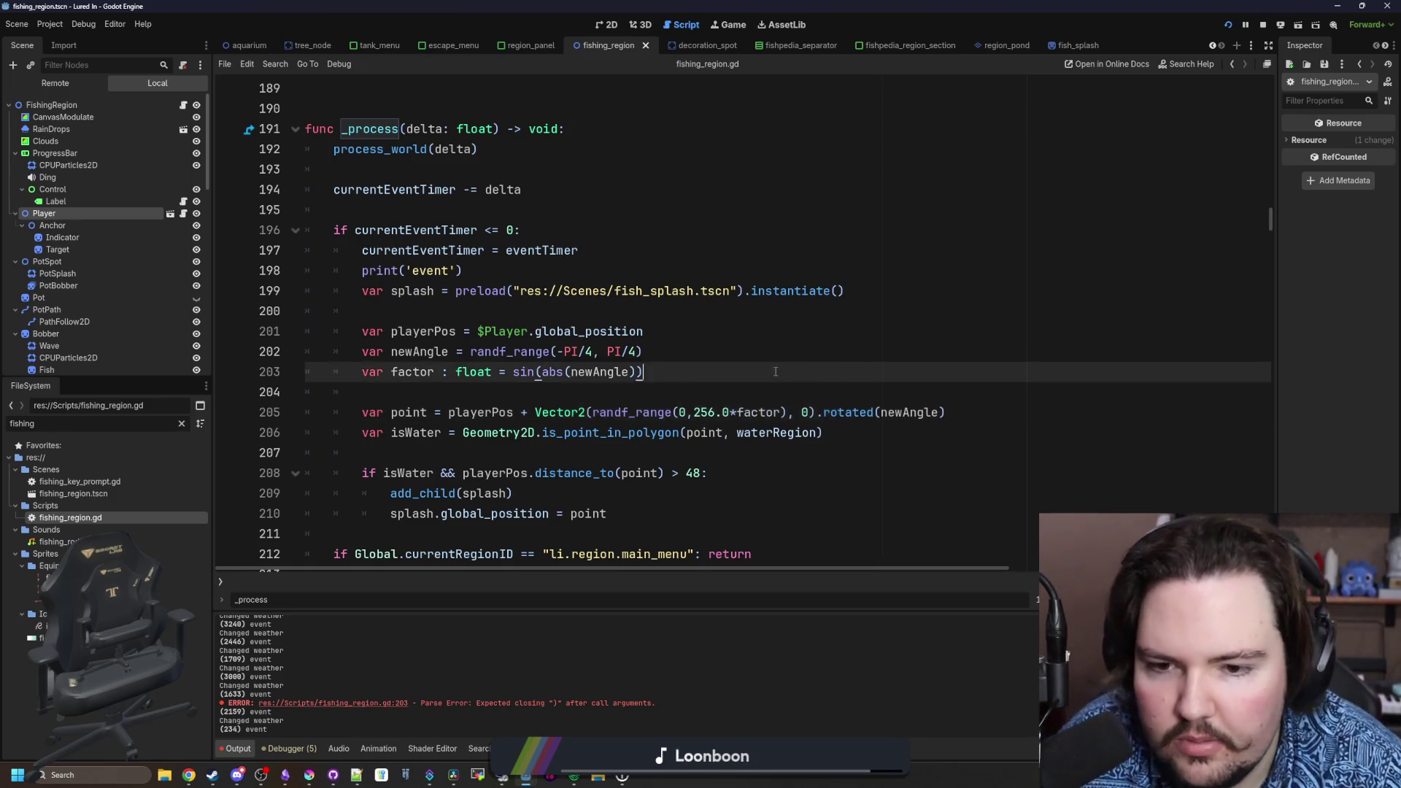
key(ctrl+s)
click(732, 24)
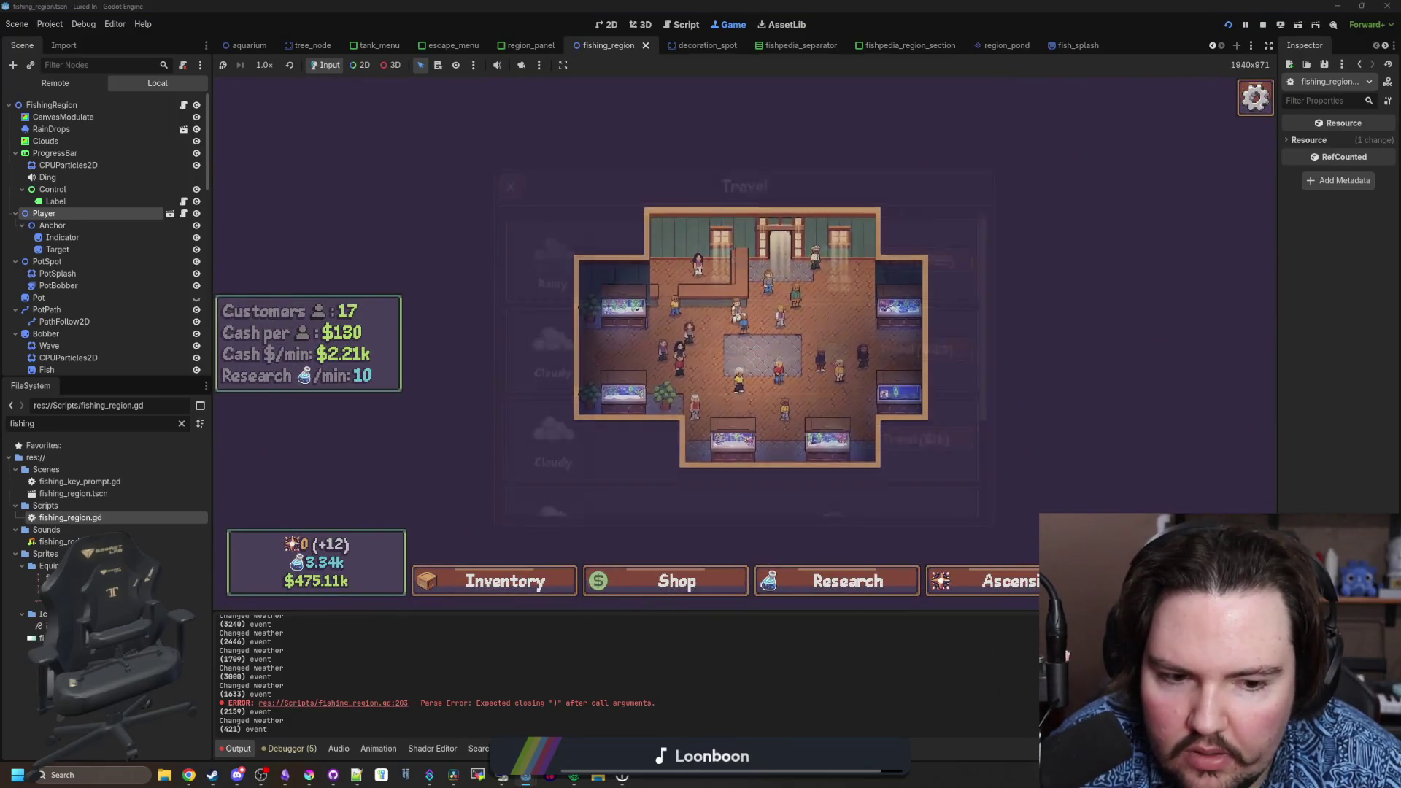
click(901, 380)
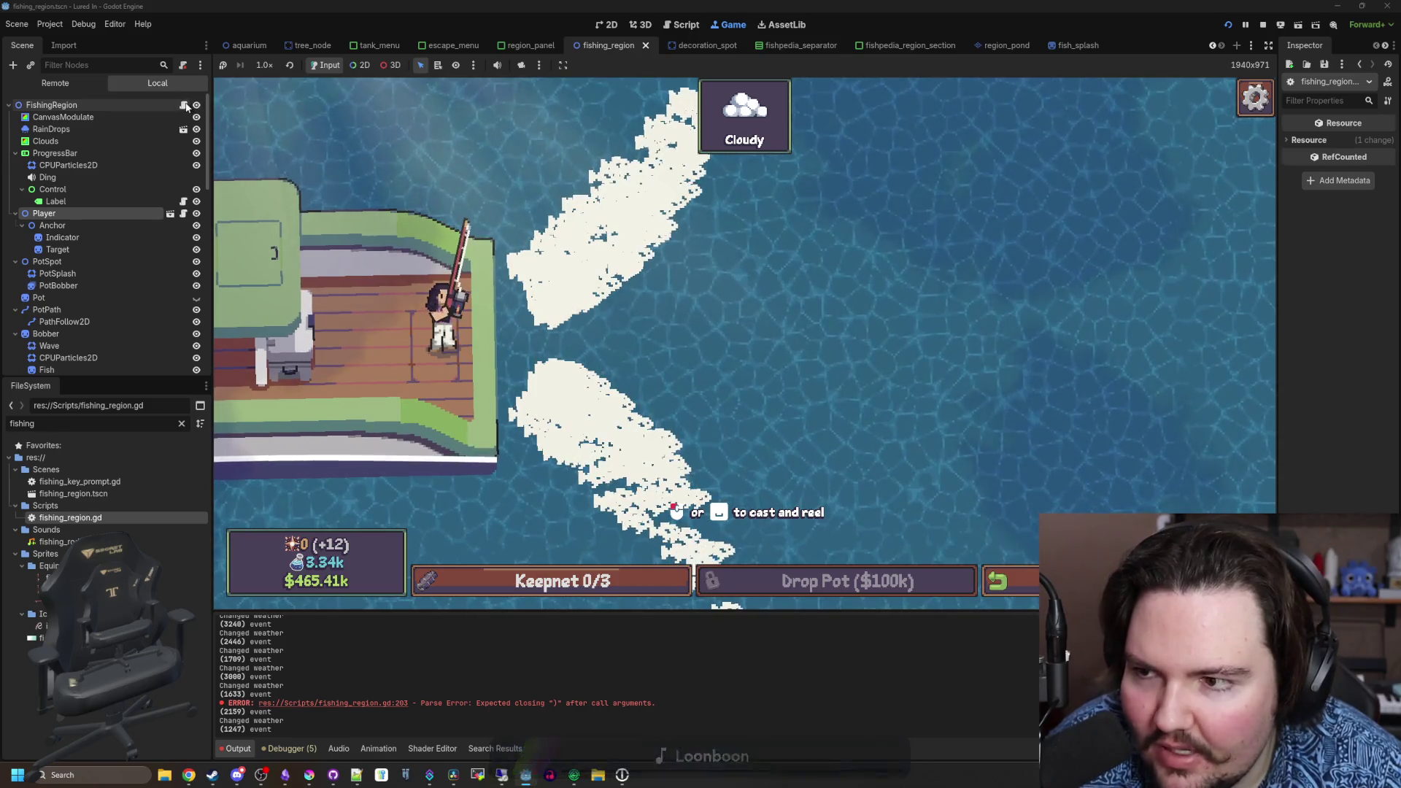
- Replace sin with cos in the line 203 factor, save, and travel to Ocean to test the splashes
key(ctrl+F3)
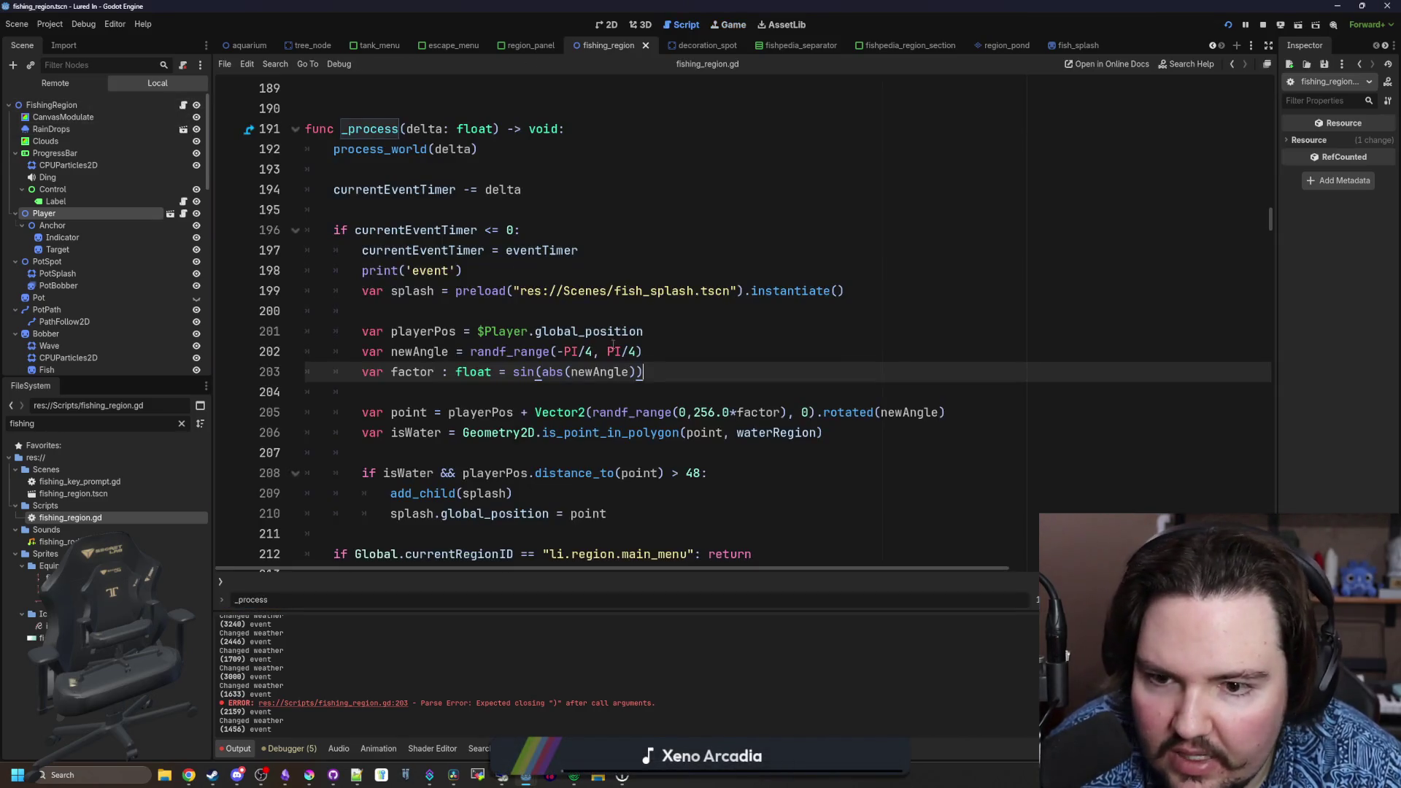
double_click(525, 372)
text(cos)
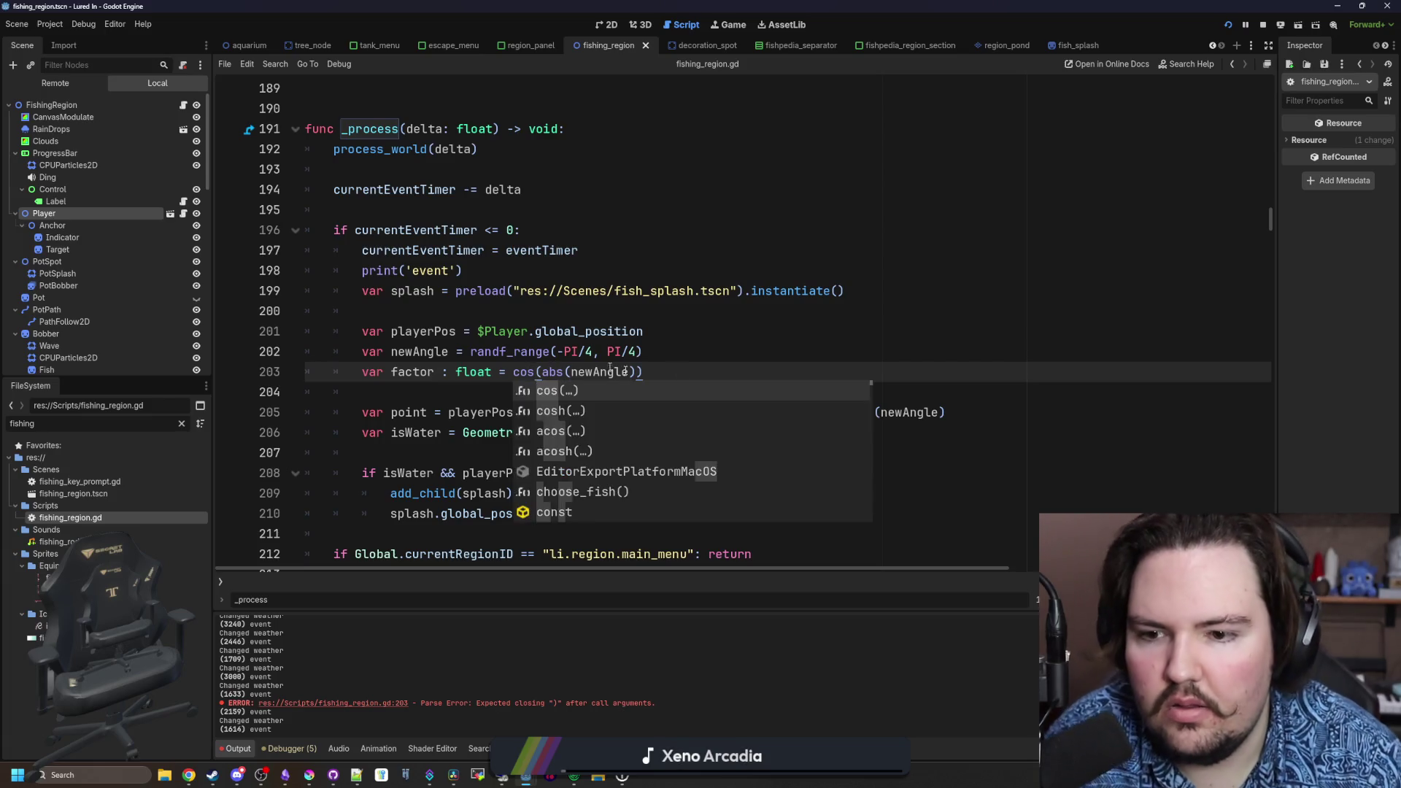
key(ctrl+s)
click(728, 25)
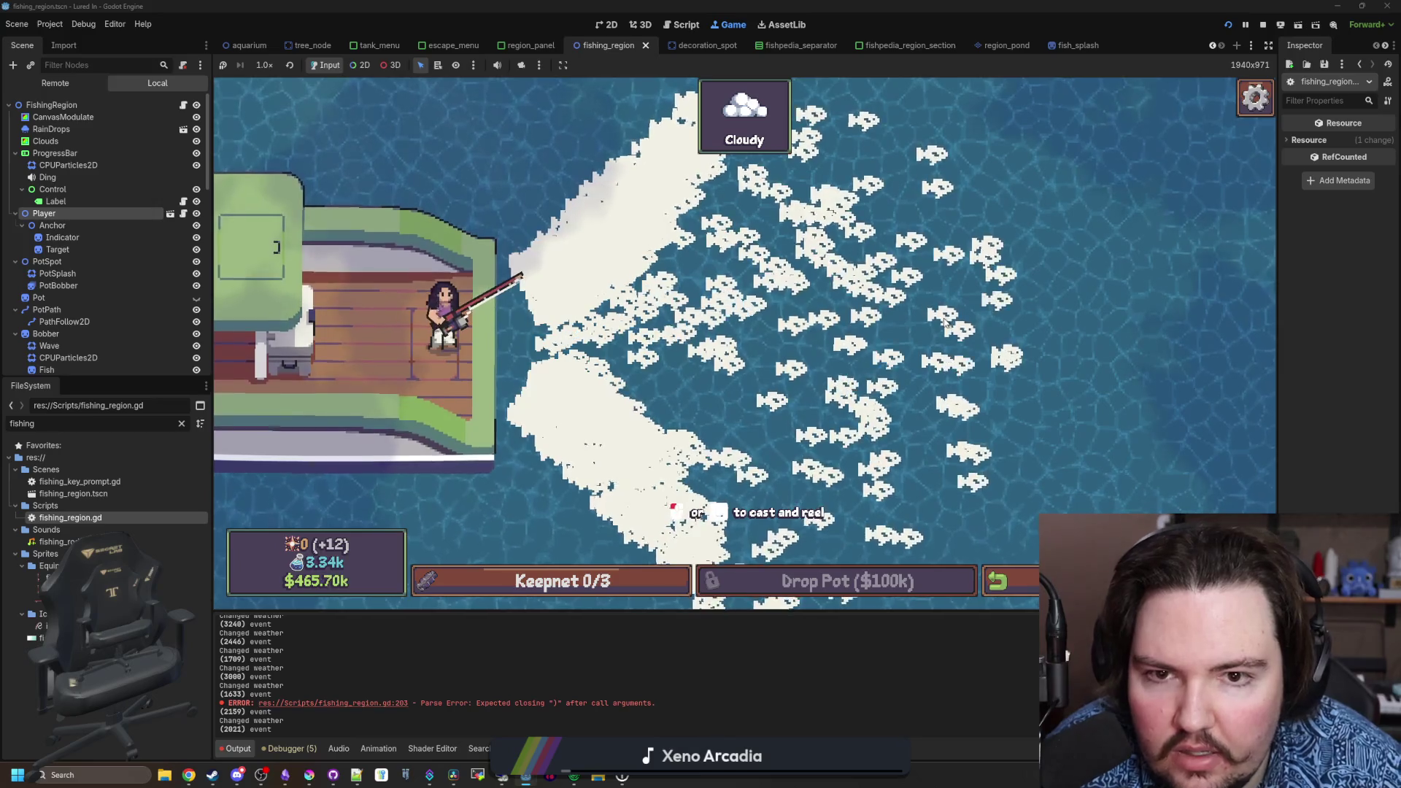
click(1003, 581)
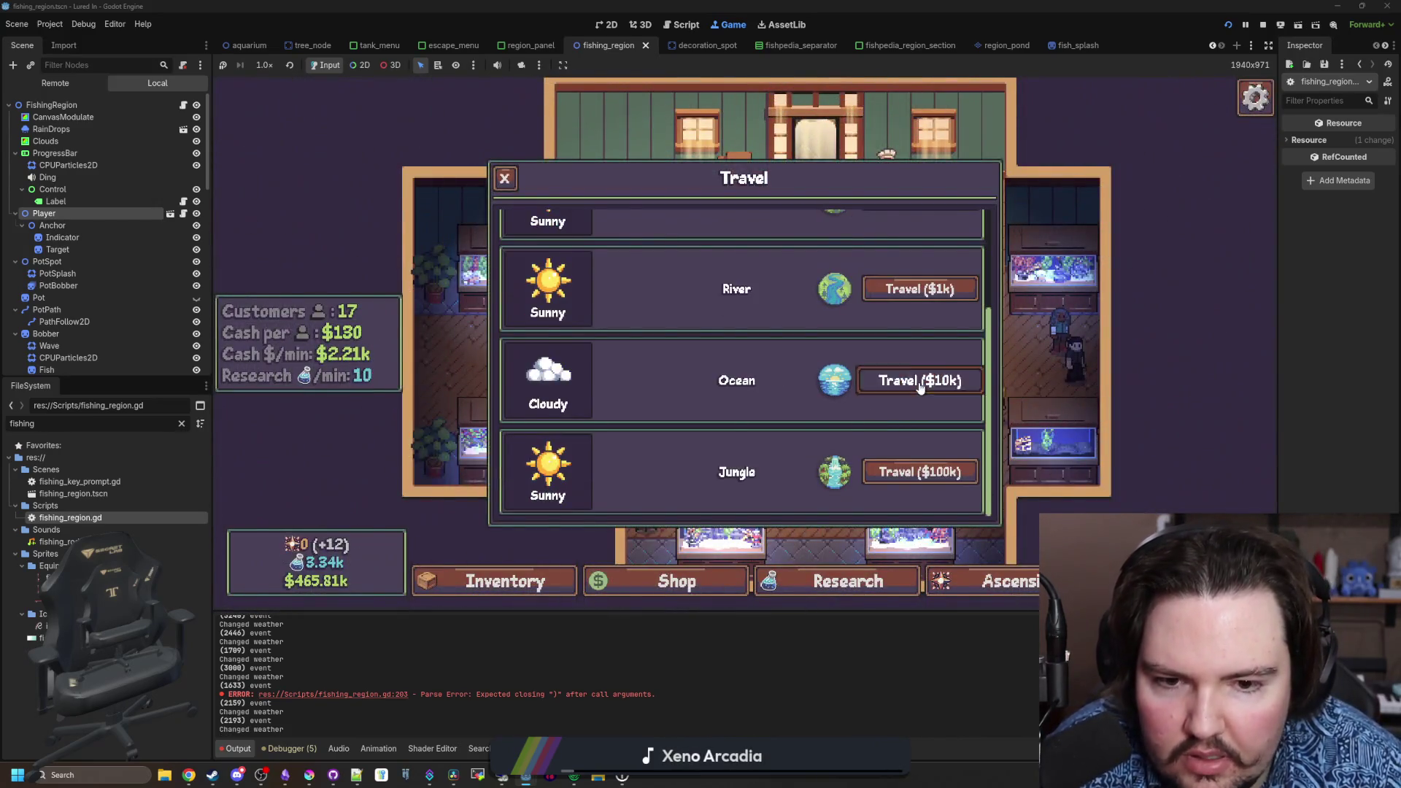
click(920, 386)
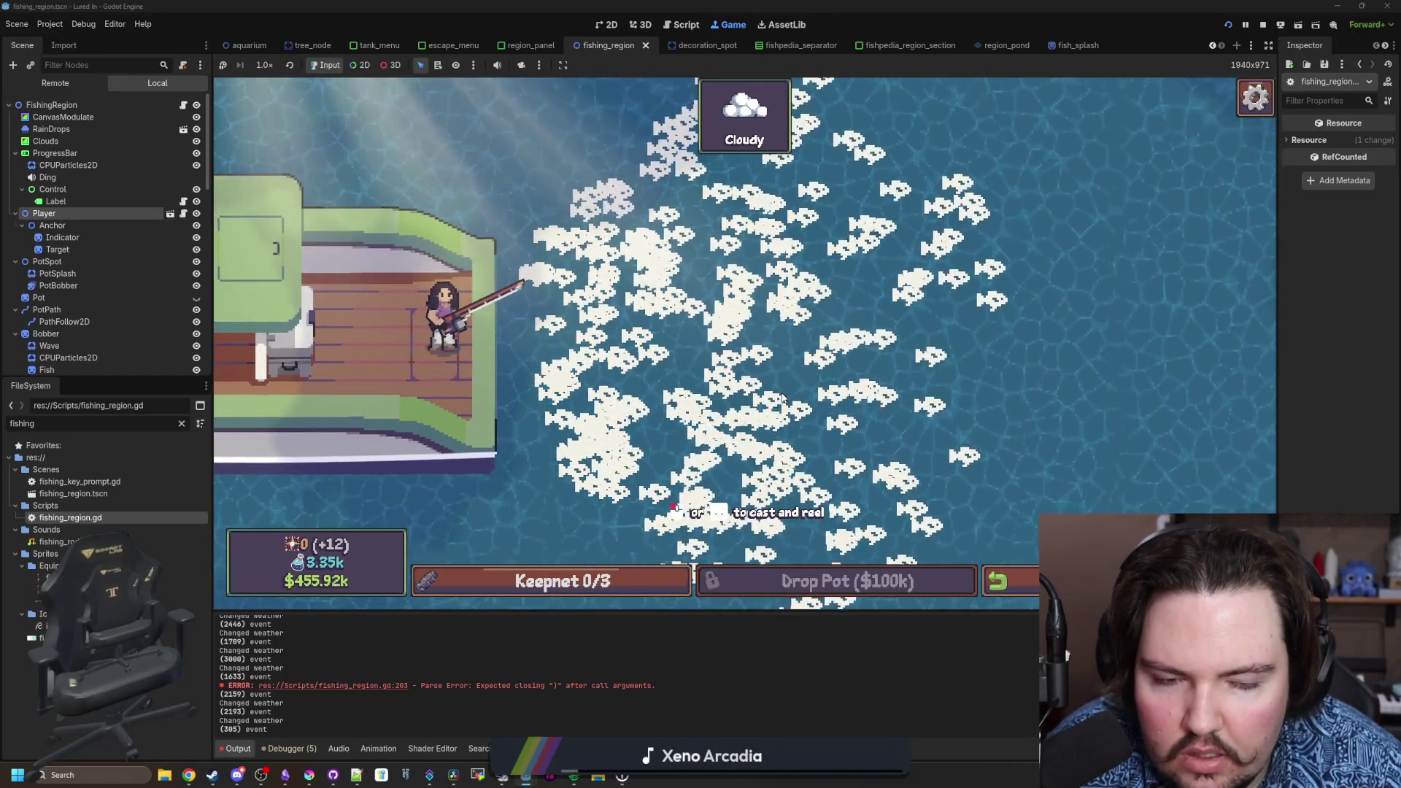
key(alt+Tab)
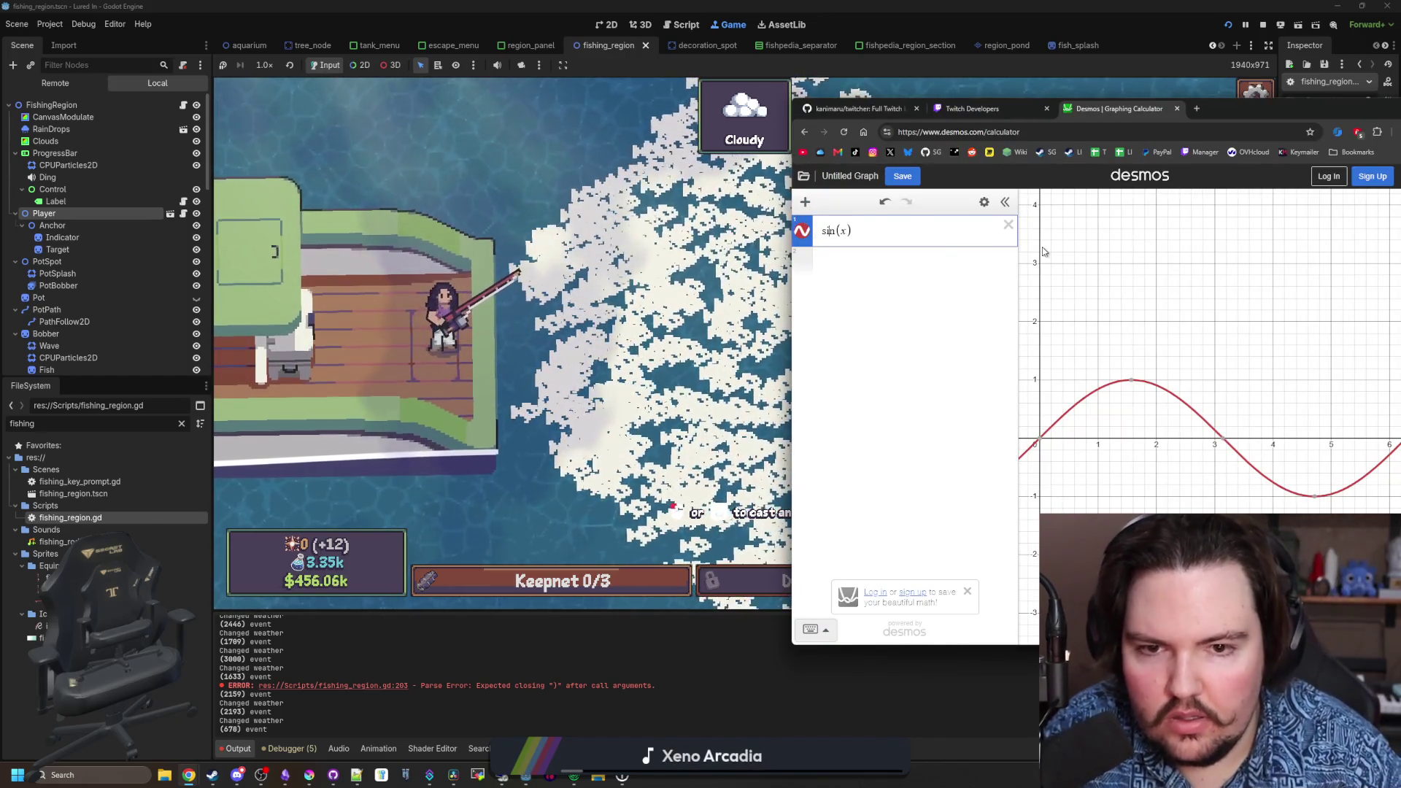
- Change the Desmos expression from sin(x) to cos(x), zoom out, and move the calculator to reveal the game
key(BackSpace)
key(BackSpace)
key(BackSpace)
text(cos)
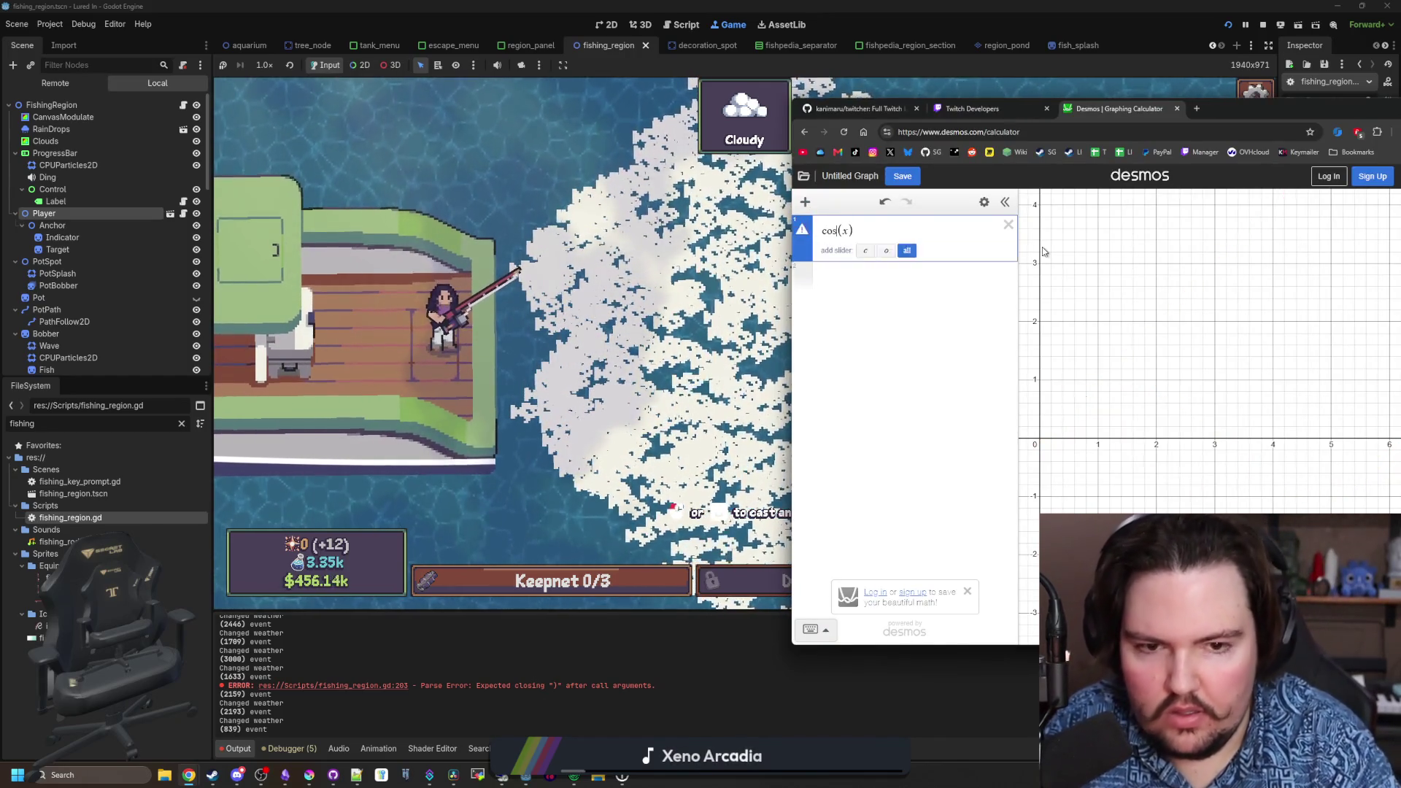
scroll(1093, 350, down, 2)
scroll(1130, 359, down, 2)
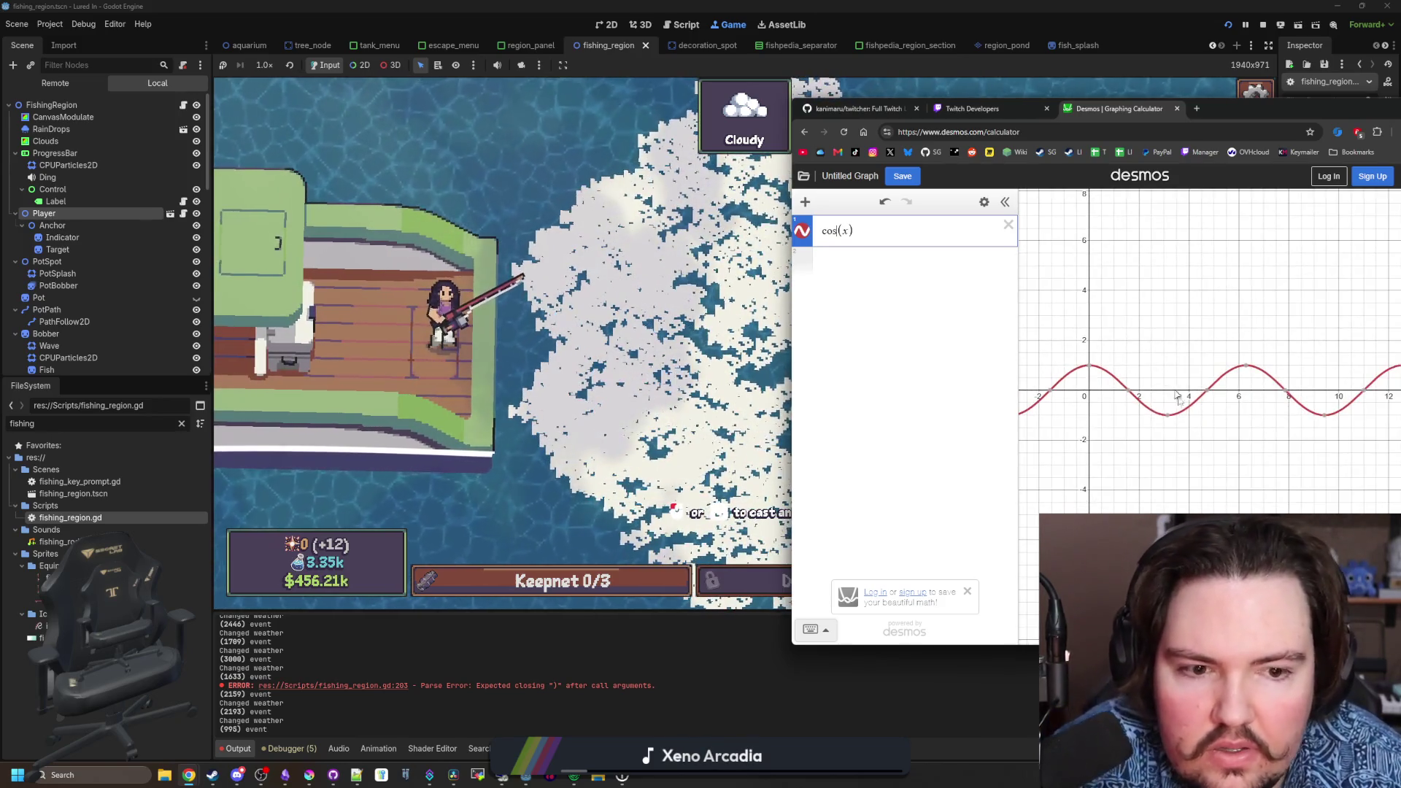
mouse_move(1241, 108)
mouse_down()
mouse_move(1095, 517)
mouse_move(1068, 677)
mouse_up()
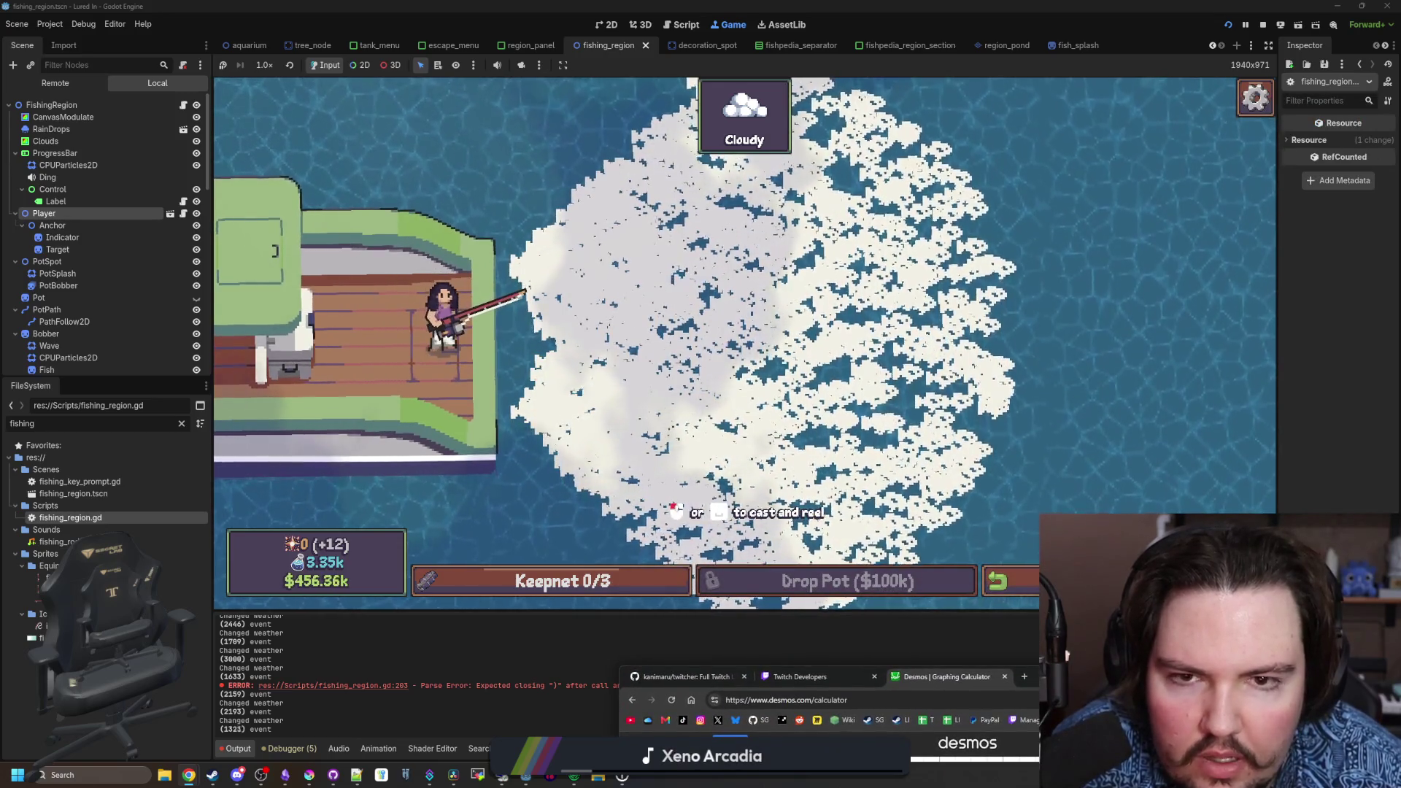
drag(1068, 676, 1087, 210)
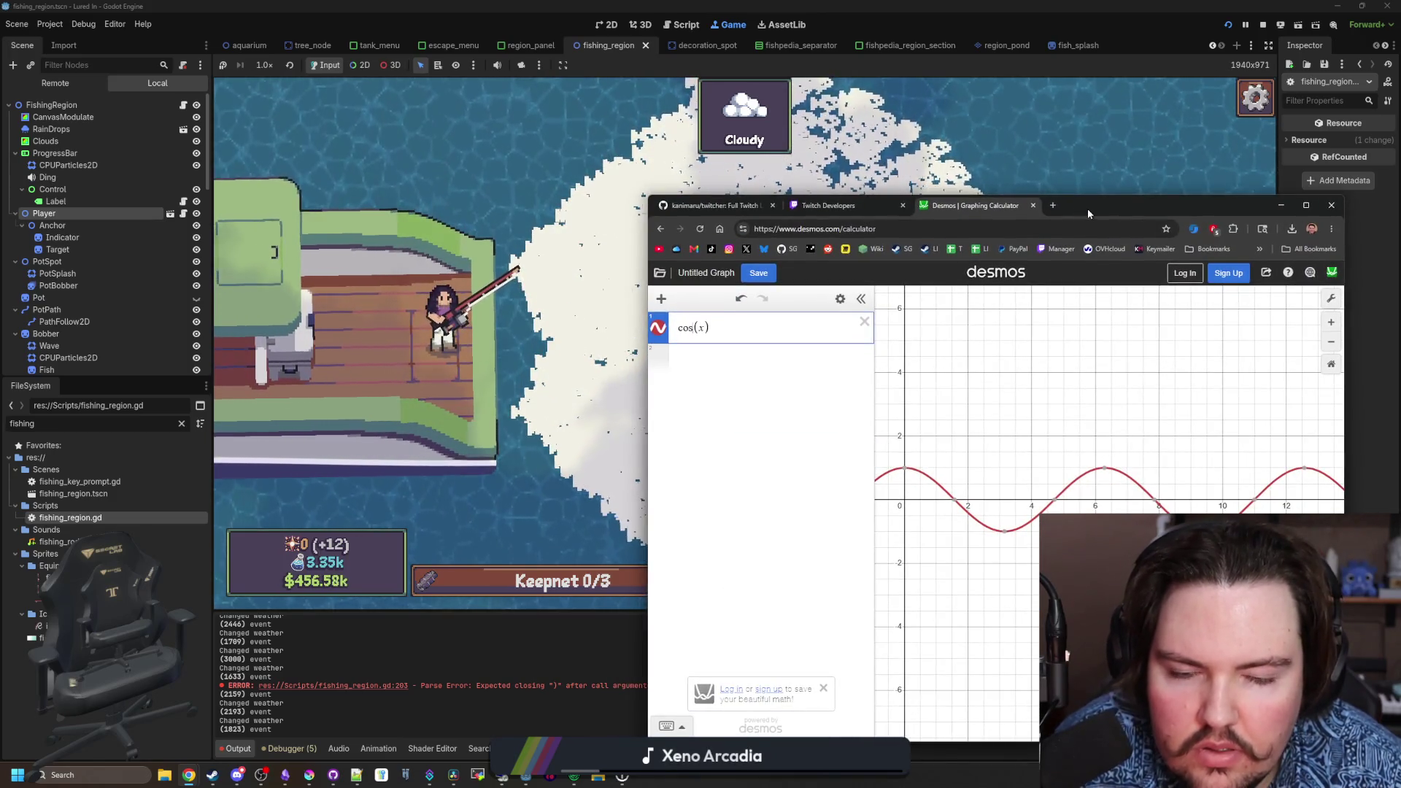
click(183, 219)
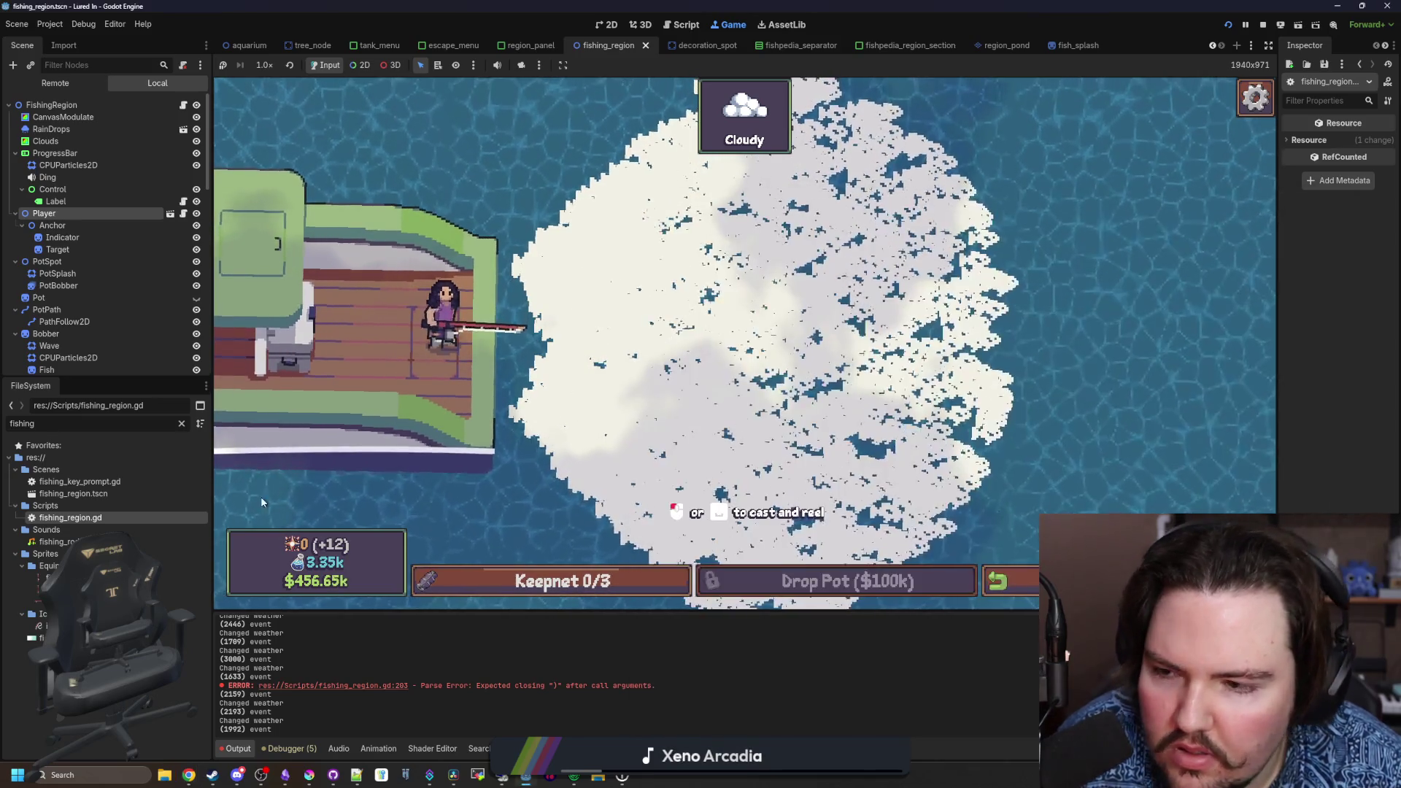
key(ctrl+F3)
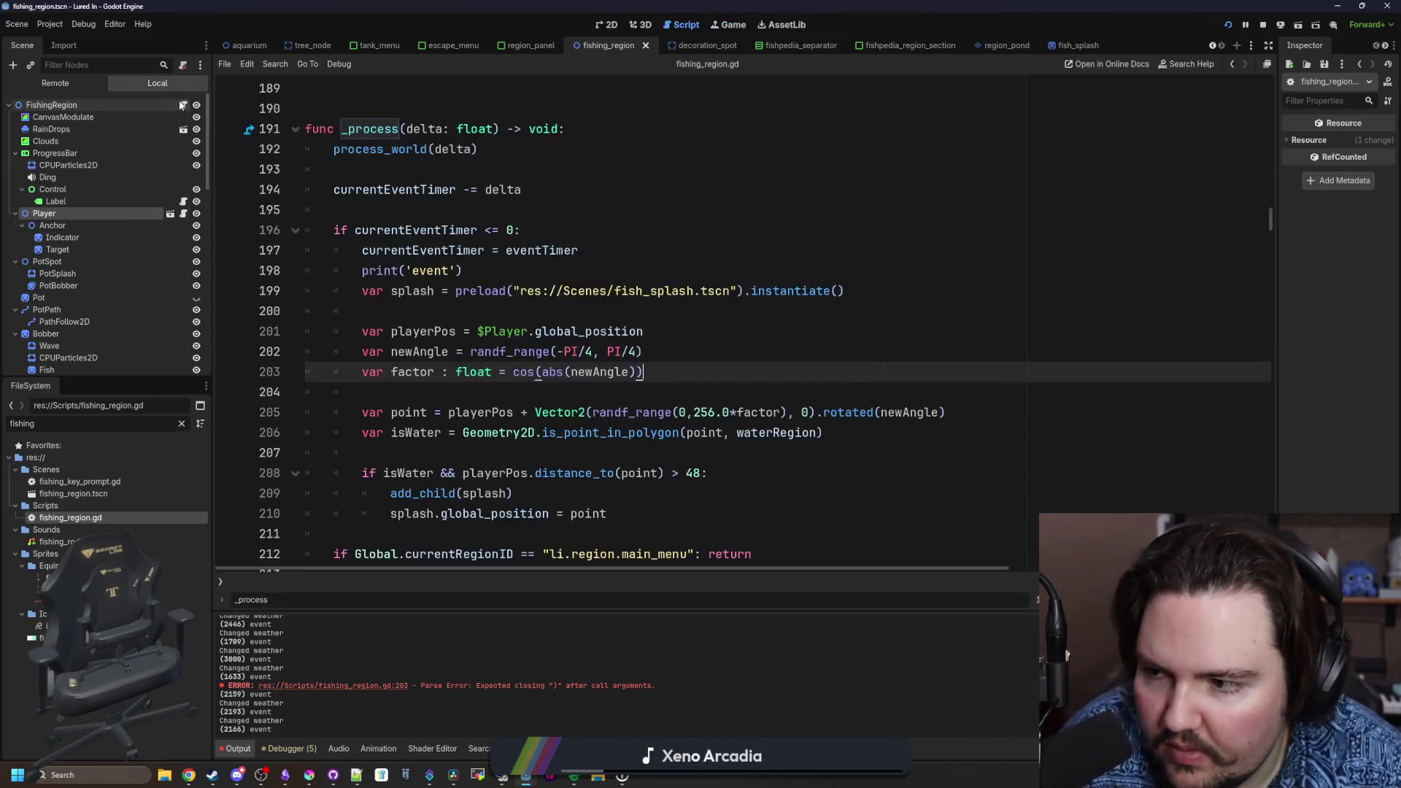
click(581, 392)
scroll(653, 338, down, 1)
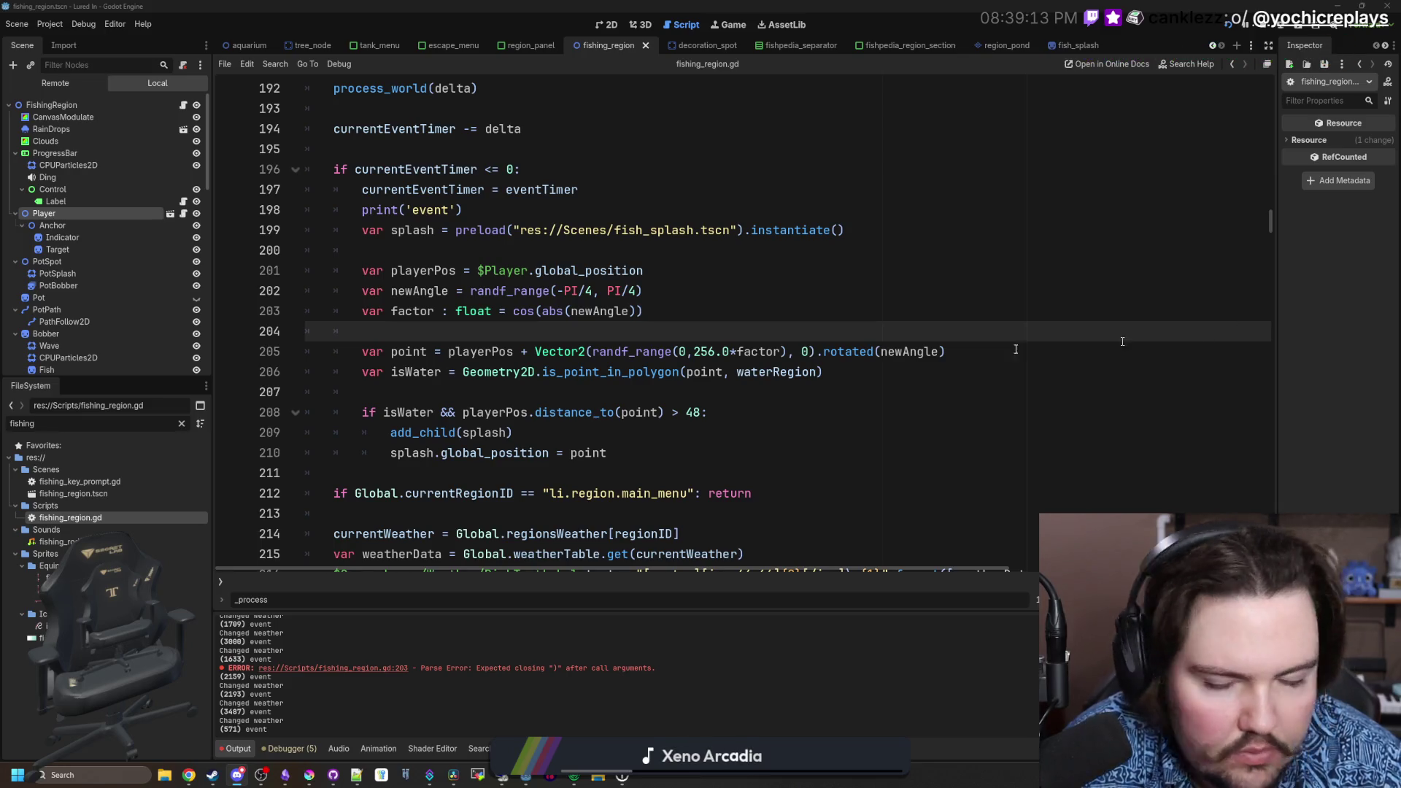
click(492, 390)
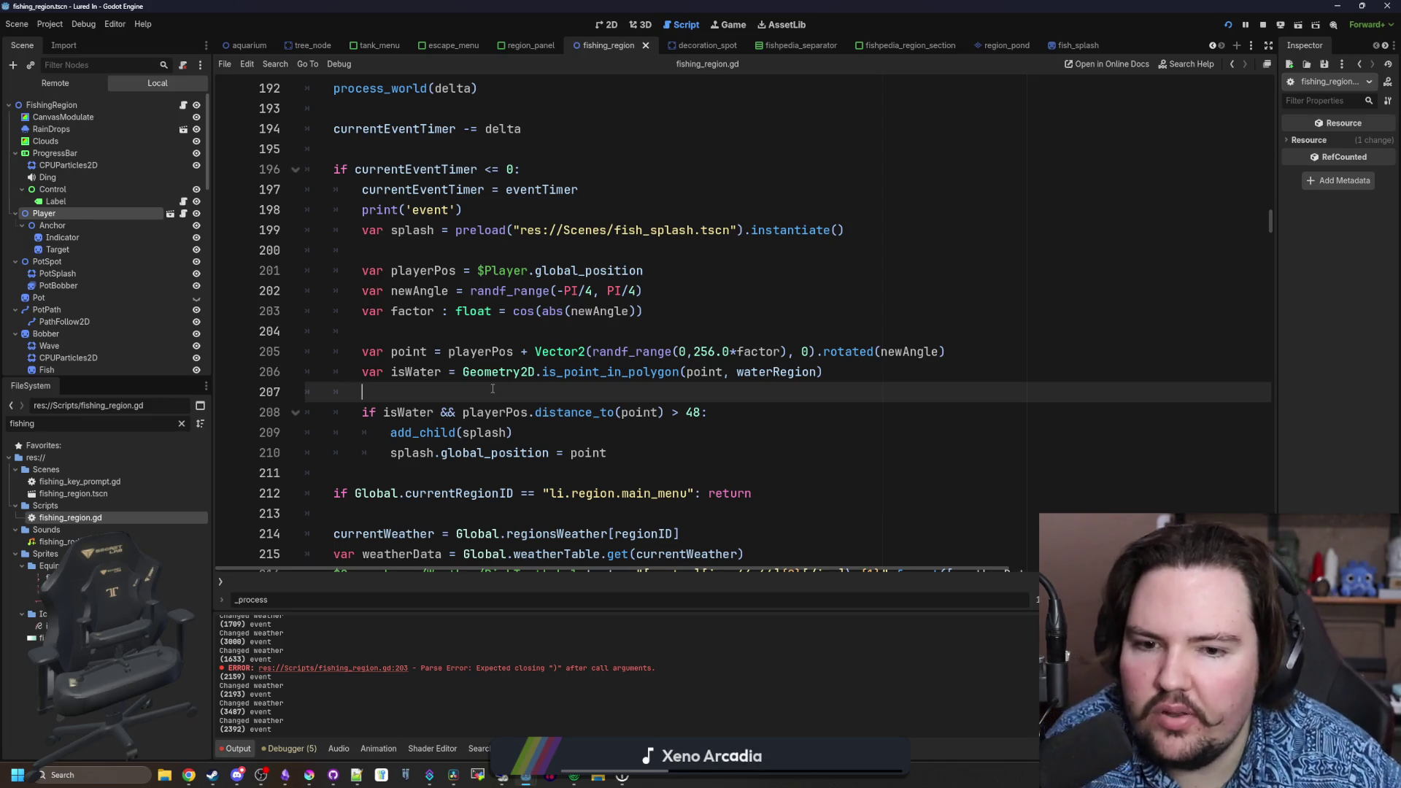
click(729, 25)
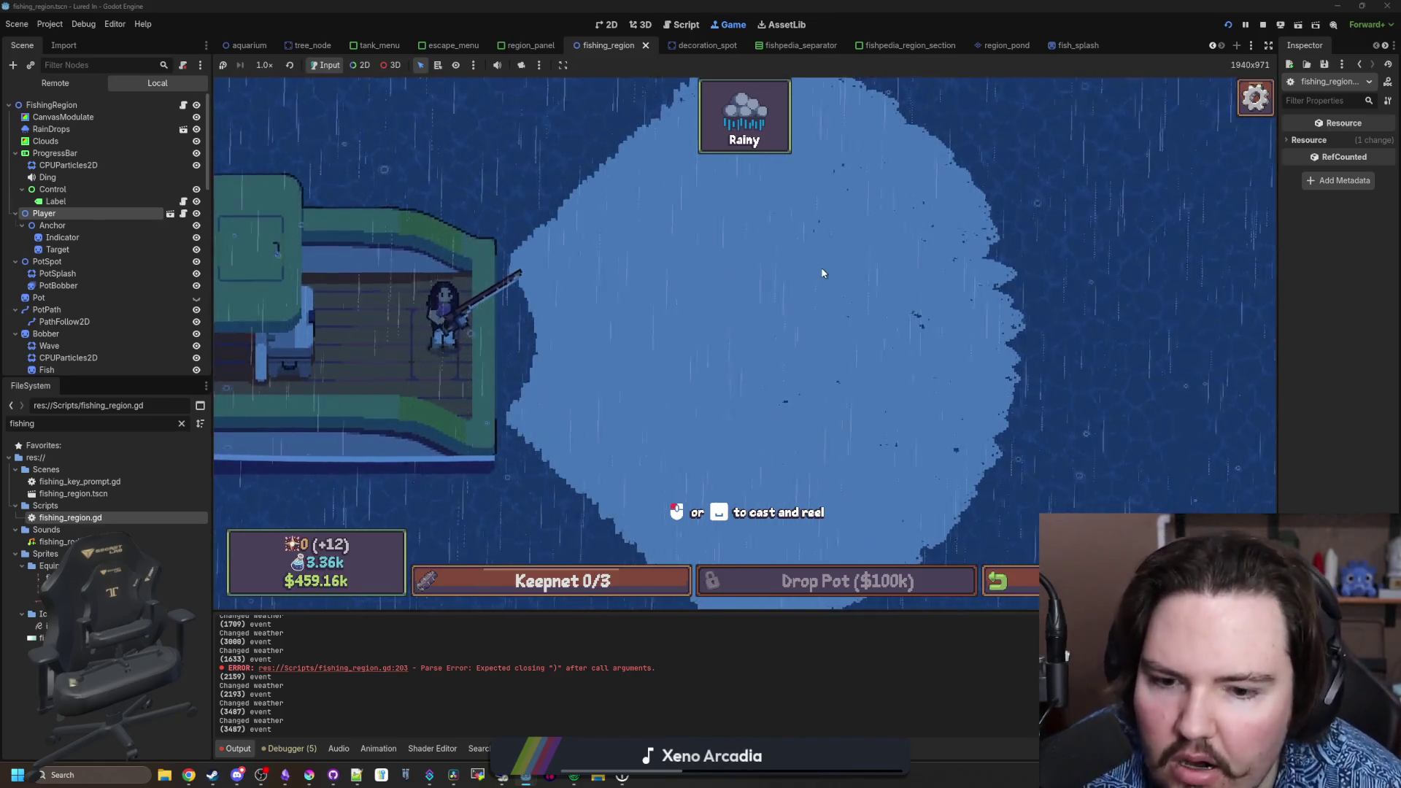
- Charge a cast in the rainy region, then return to the fishing_region.gd script
mouse_move(584, 241)
mouse_down()
mouse_move(563, 187)
mouse_move(505, 153)
mouse_move(492, 178)
mouse_move(471, 164)
mouse_move(549, 276)
mouse_move(538, 244)
mouse_move(508, 282)
mouse_move(581, 169)
mouse_move(794, 230)
mouse_up()
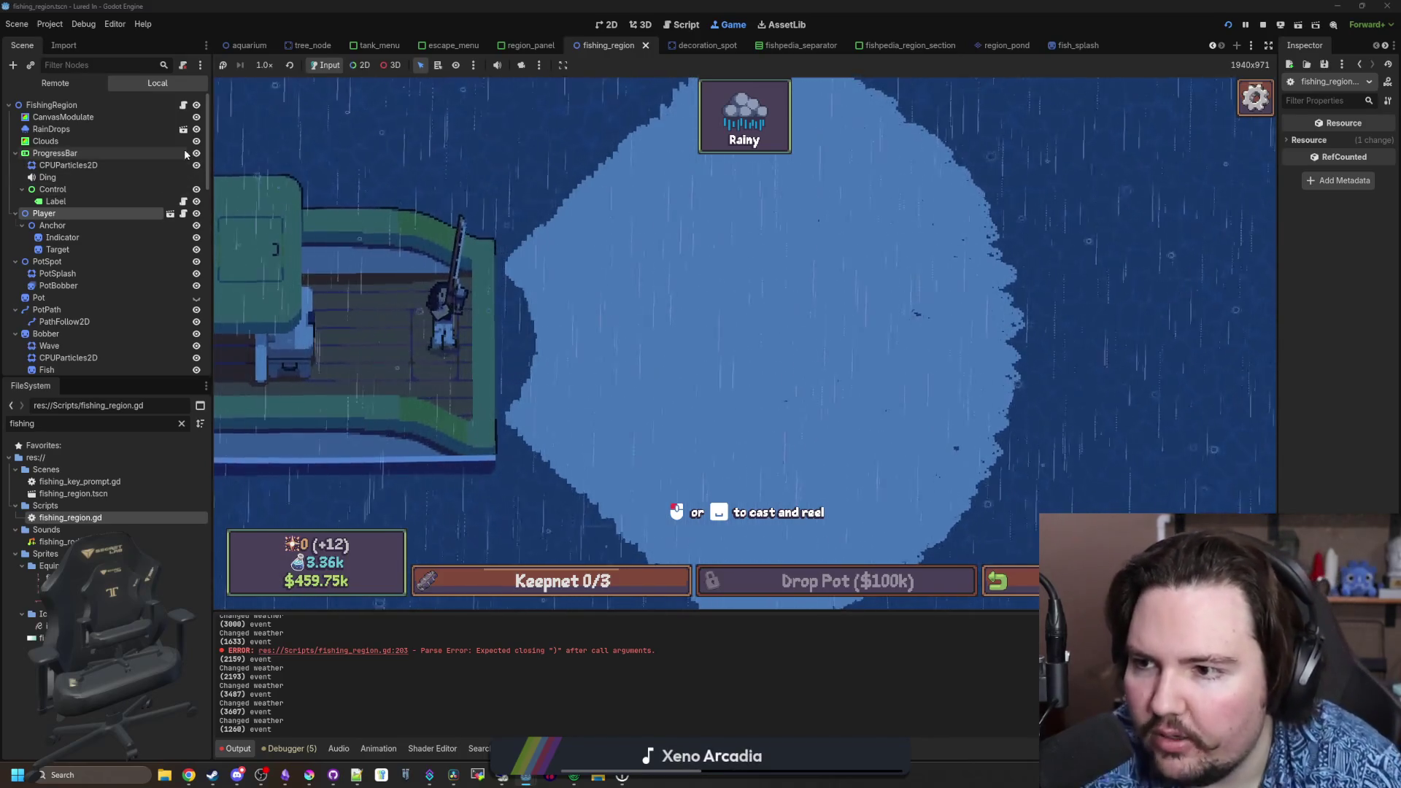
click(183, 105)
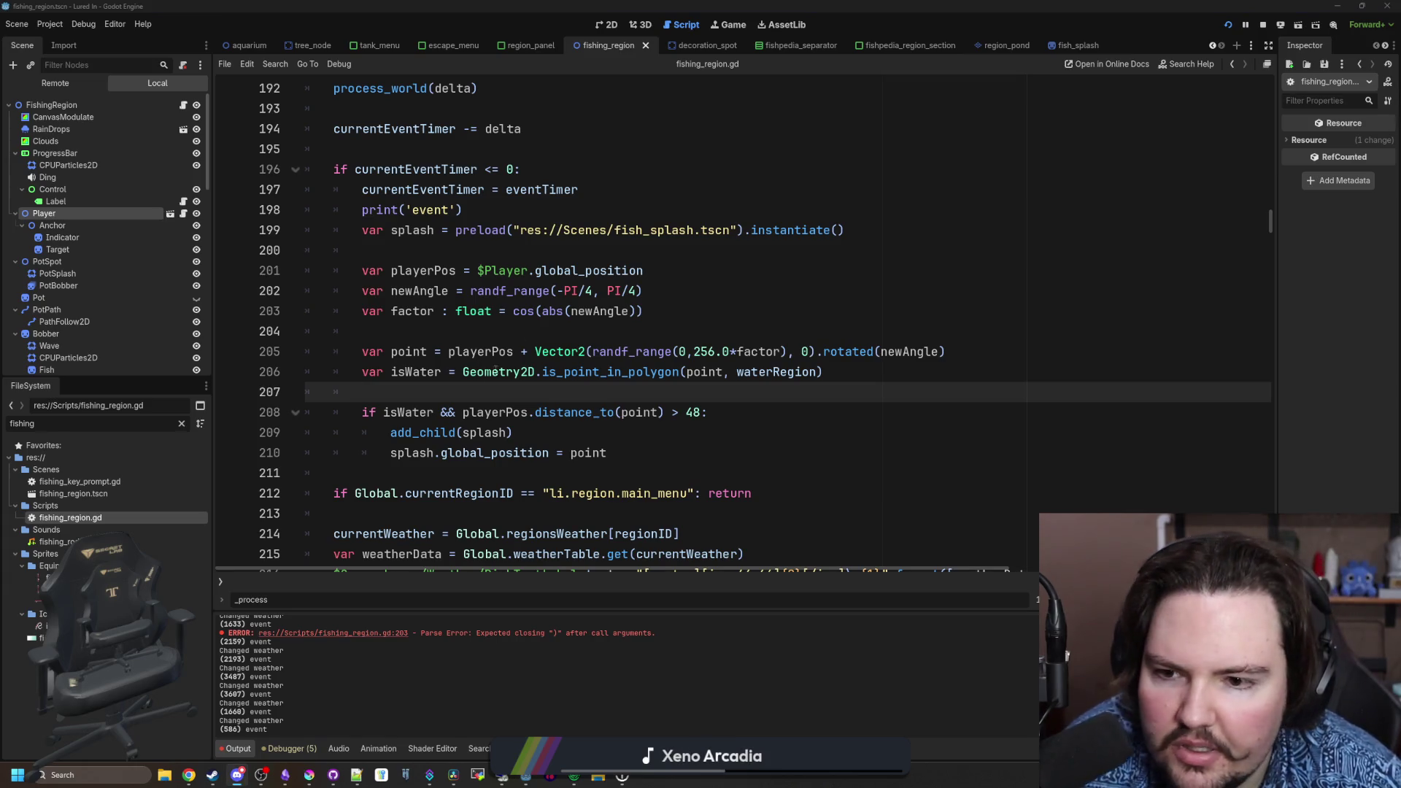
- Change the line 203 factor from cos to tan(abs(newAngle)) and save the script
double_click(523, 311)
text(t)
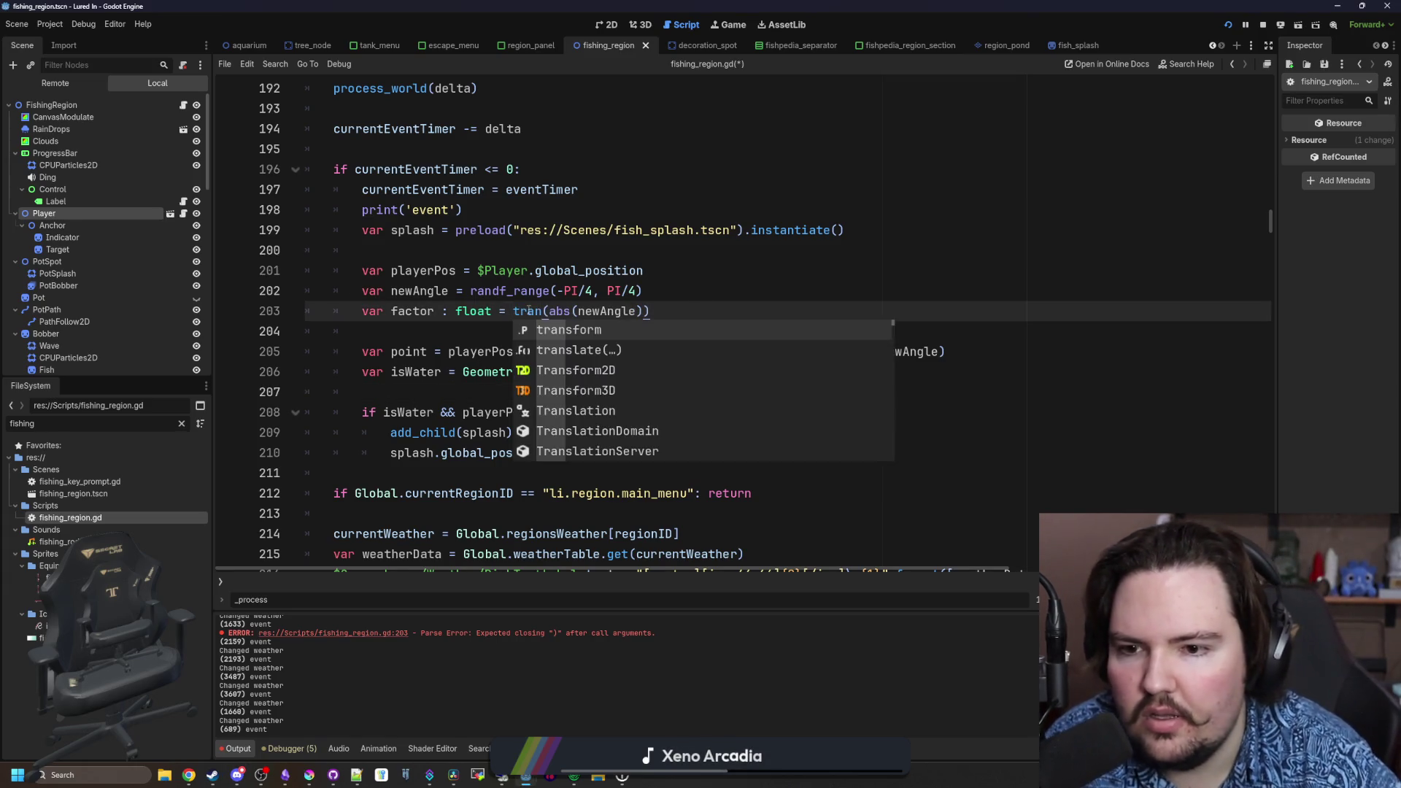
text(an)
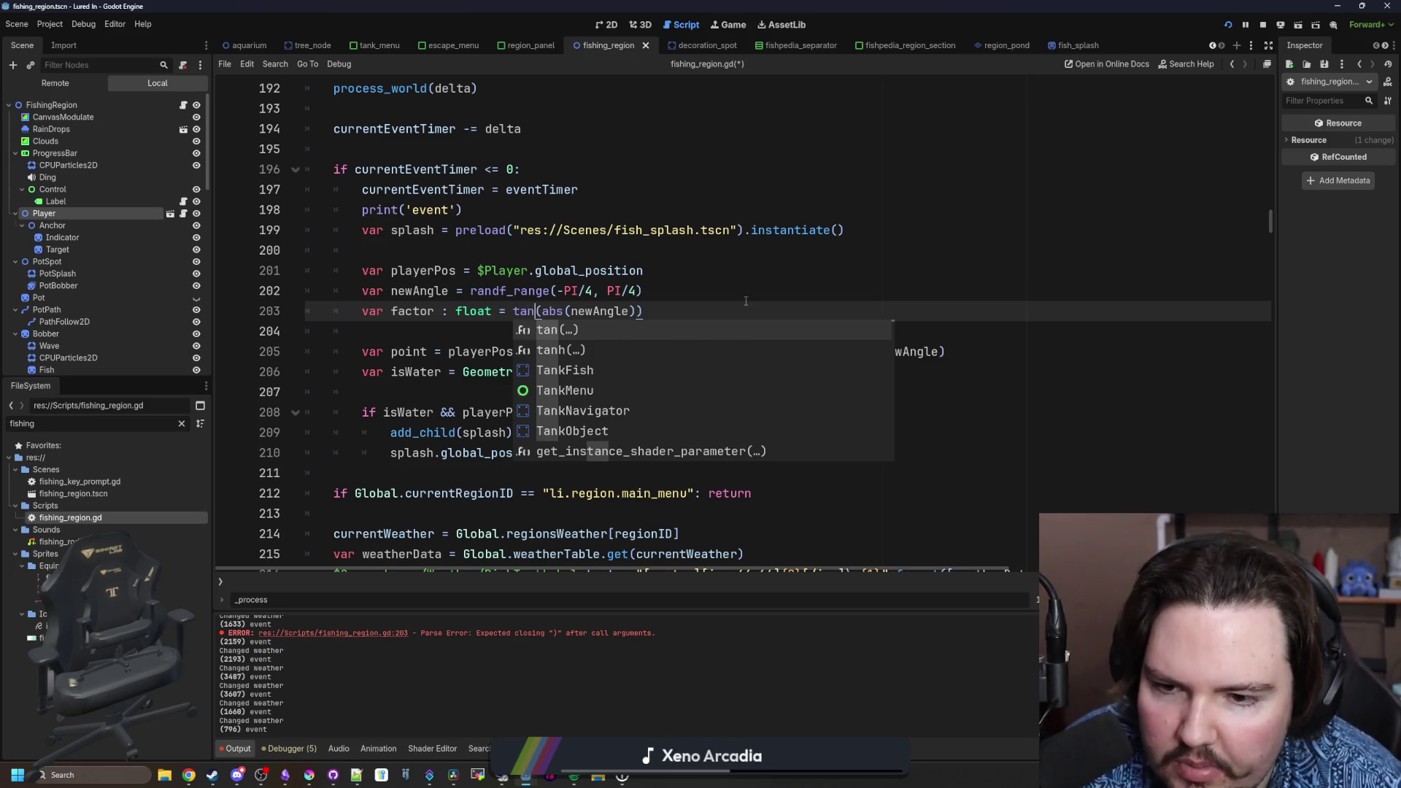
click(739, 290)
key(ctrl+s)
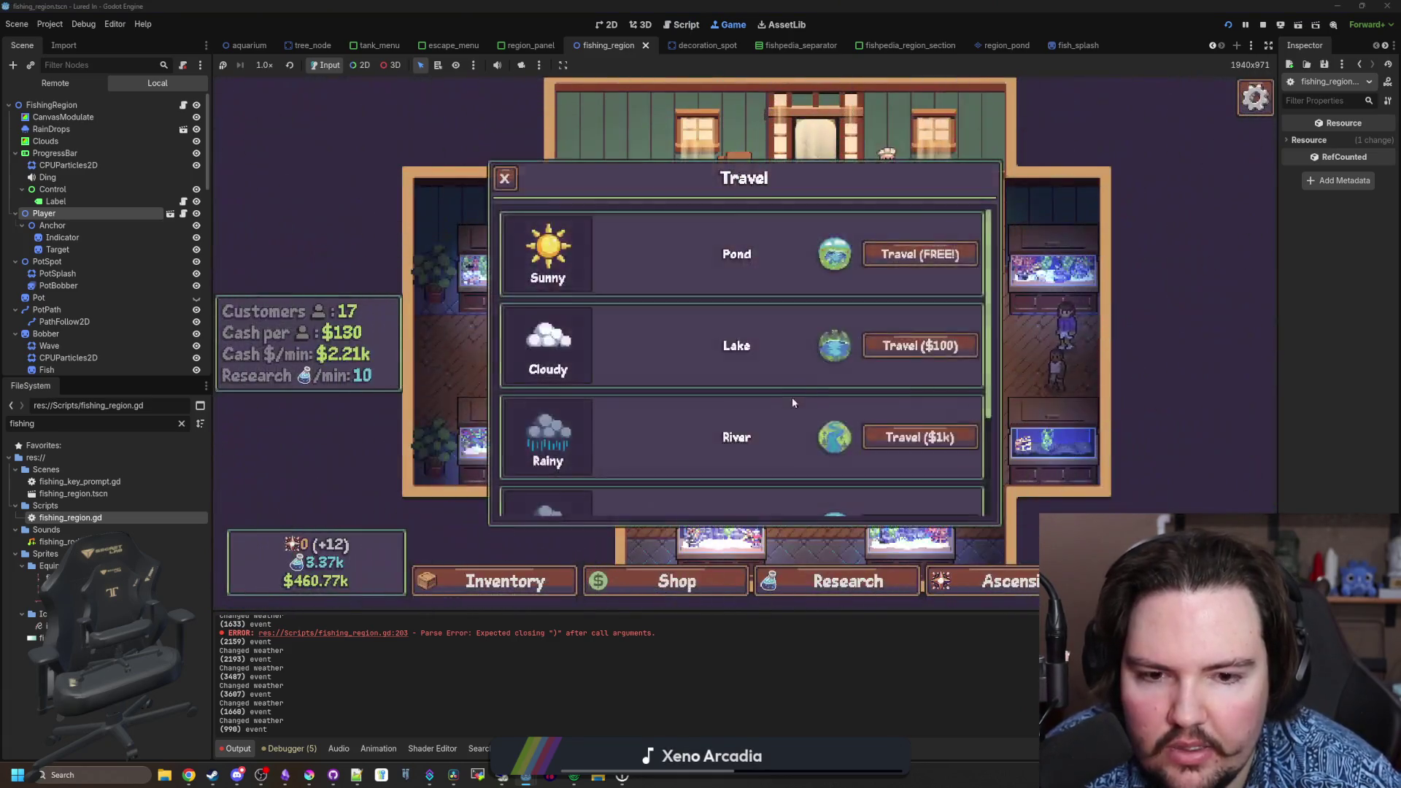
- Travel to the rainy Ocean region to watch the splashes, then return to the script editor
scroll(791, 397, down, 2)
click(912, 386)
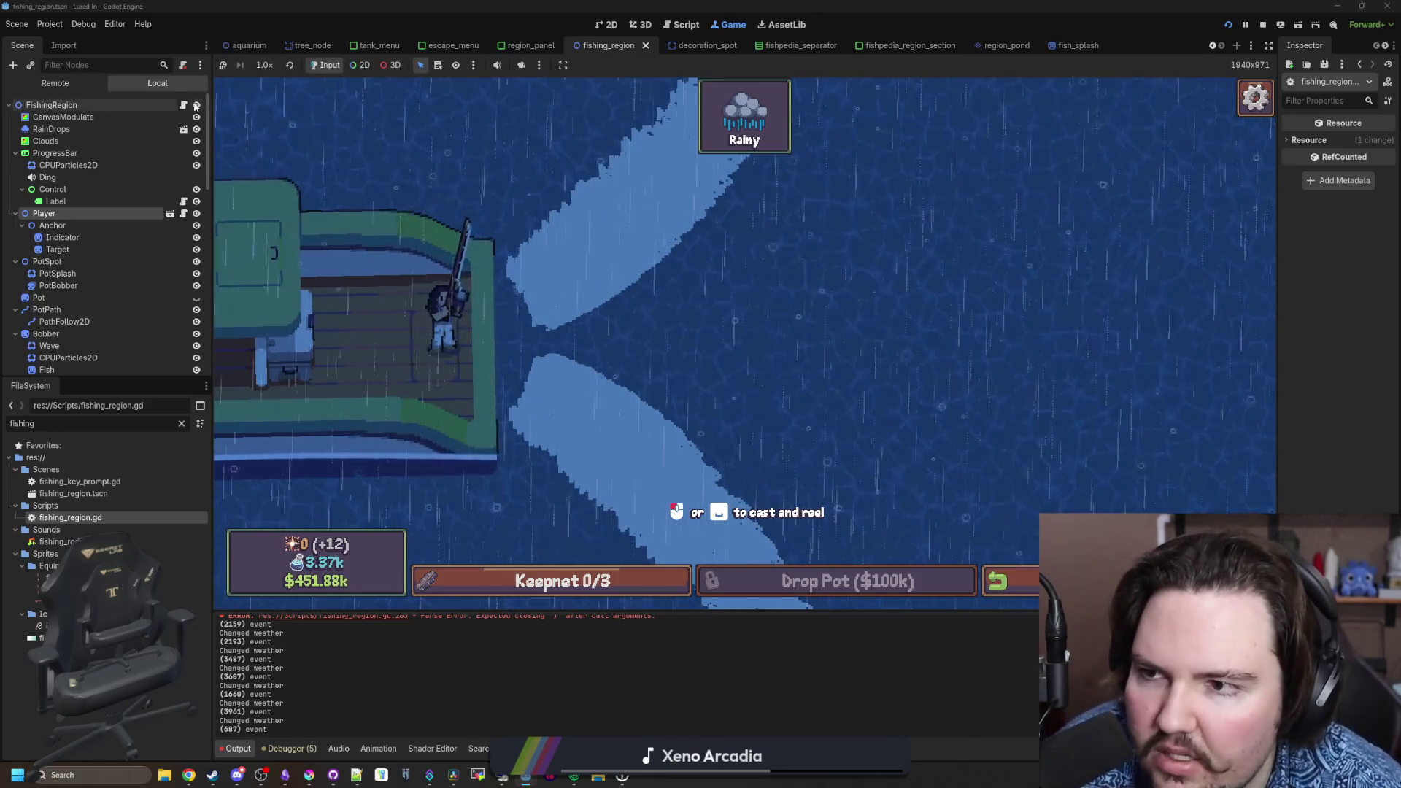
key(ctrl+F3)
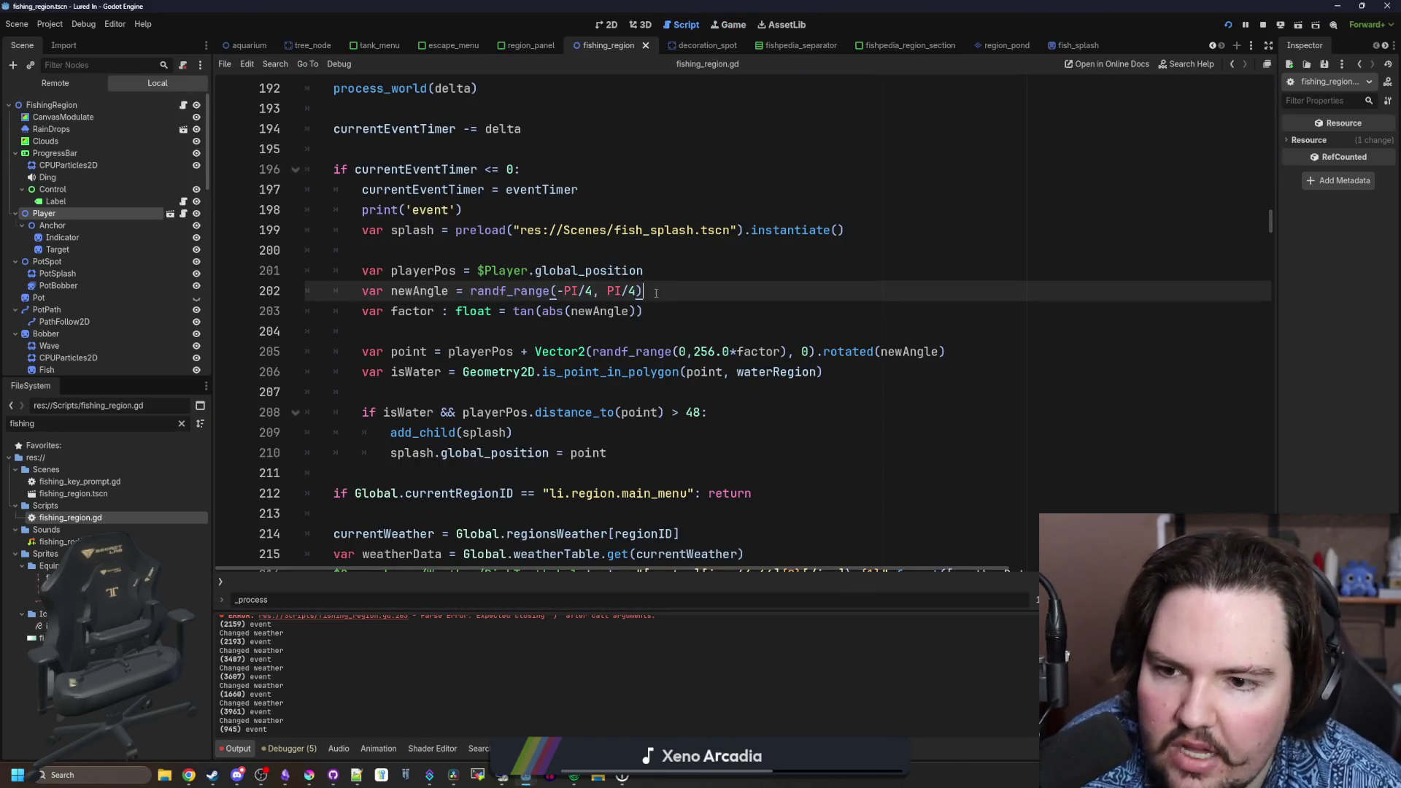
- Rewrite the line 203 factor as 1/abs(newAngle) and save
drag(572, 313, 513, 312)
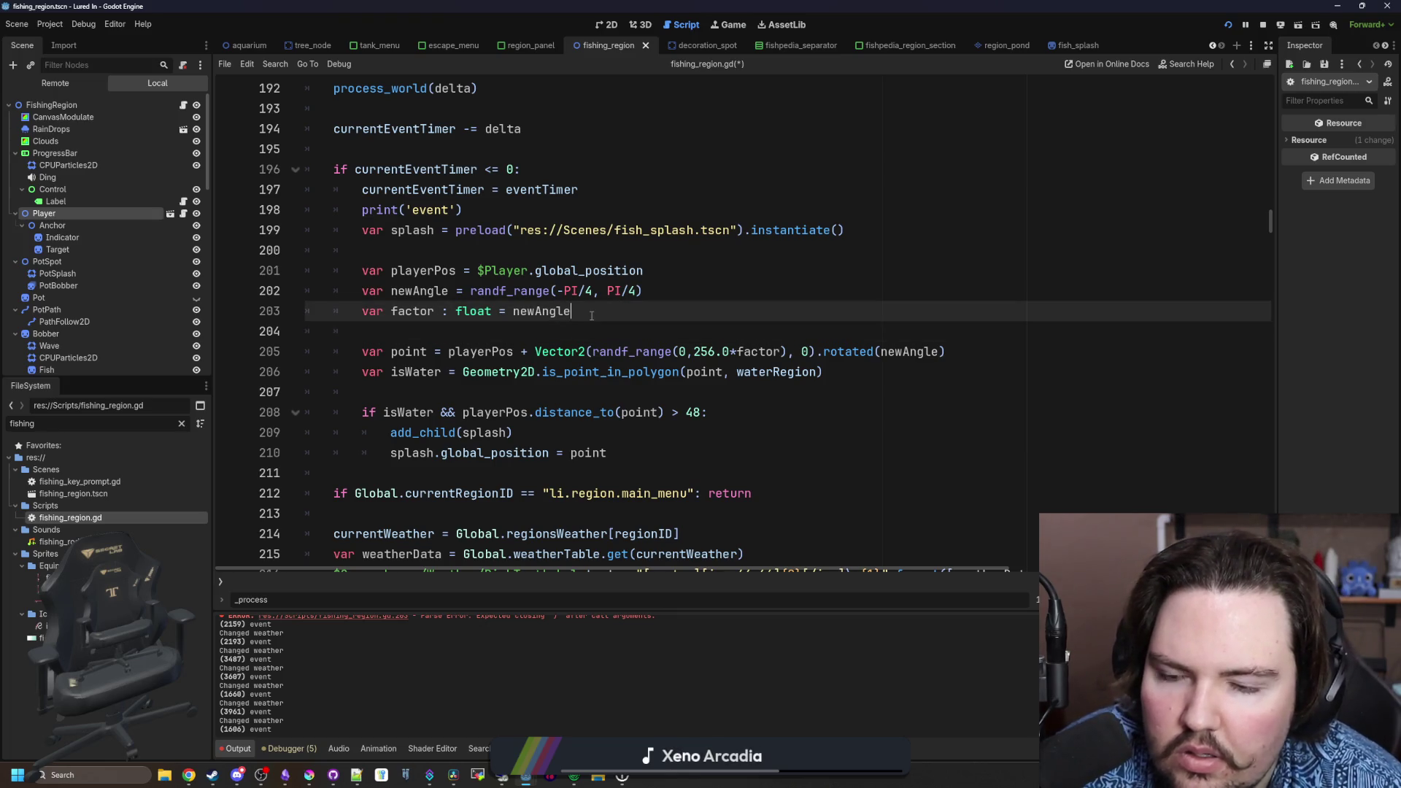
click(514, 311)
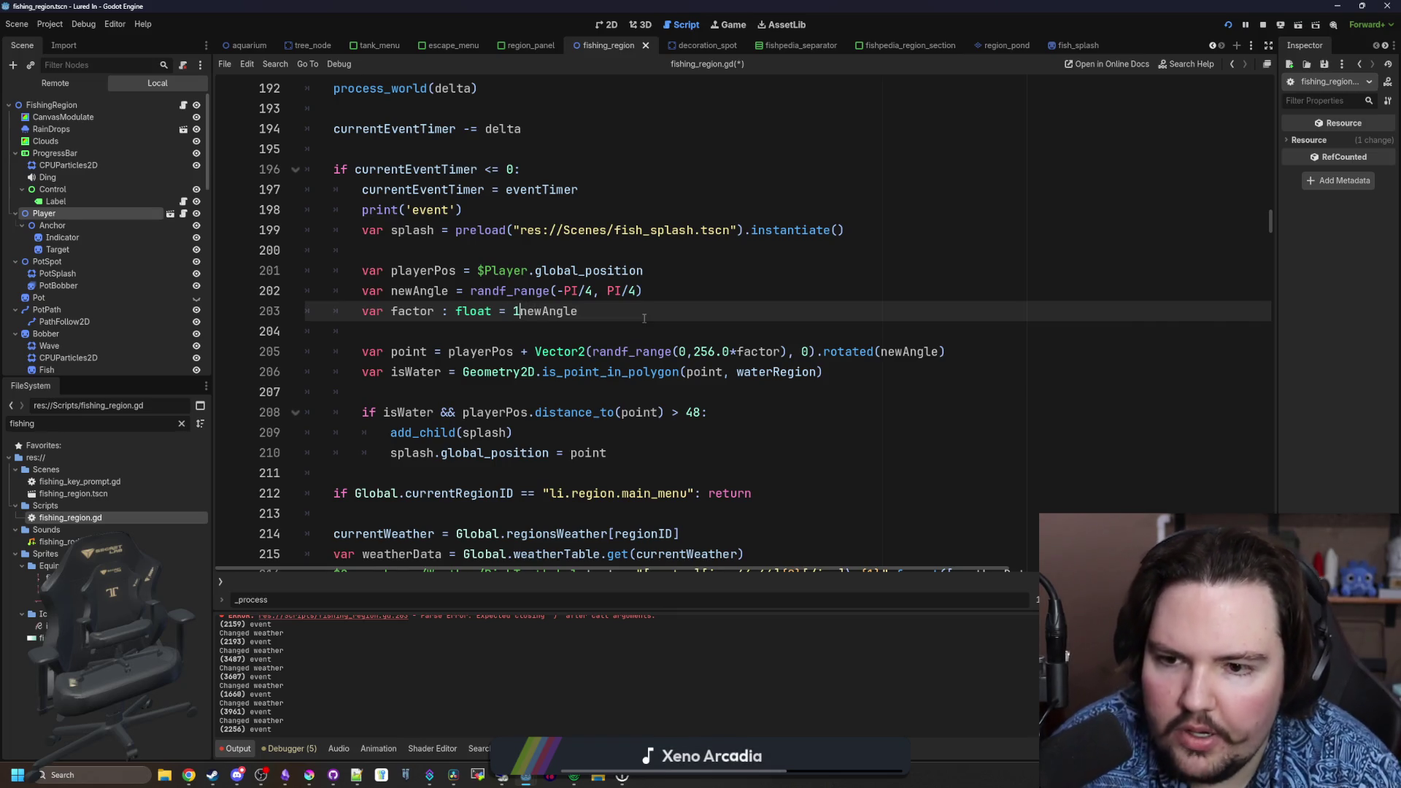
key(ctrl+s)
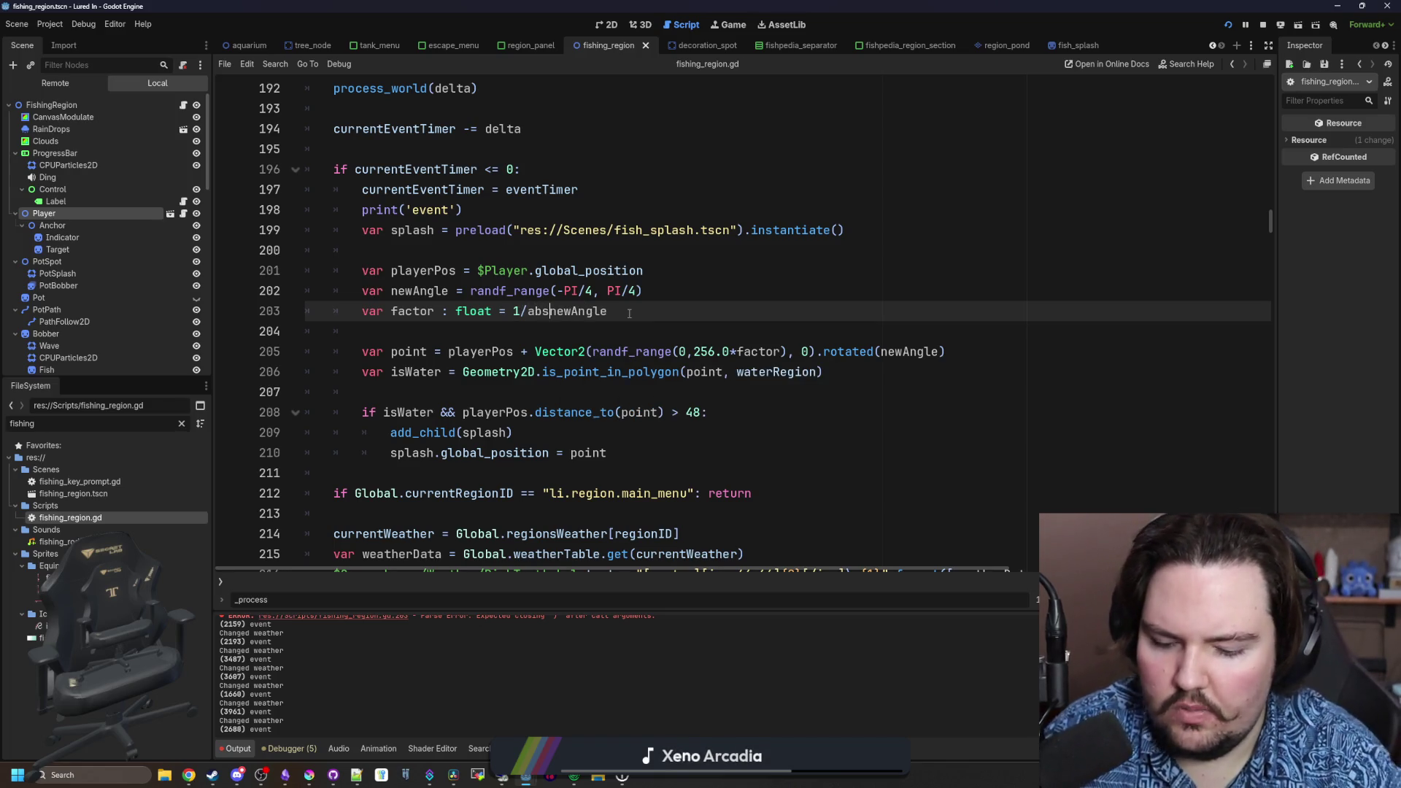
text(()
text())
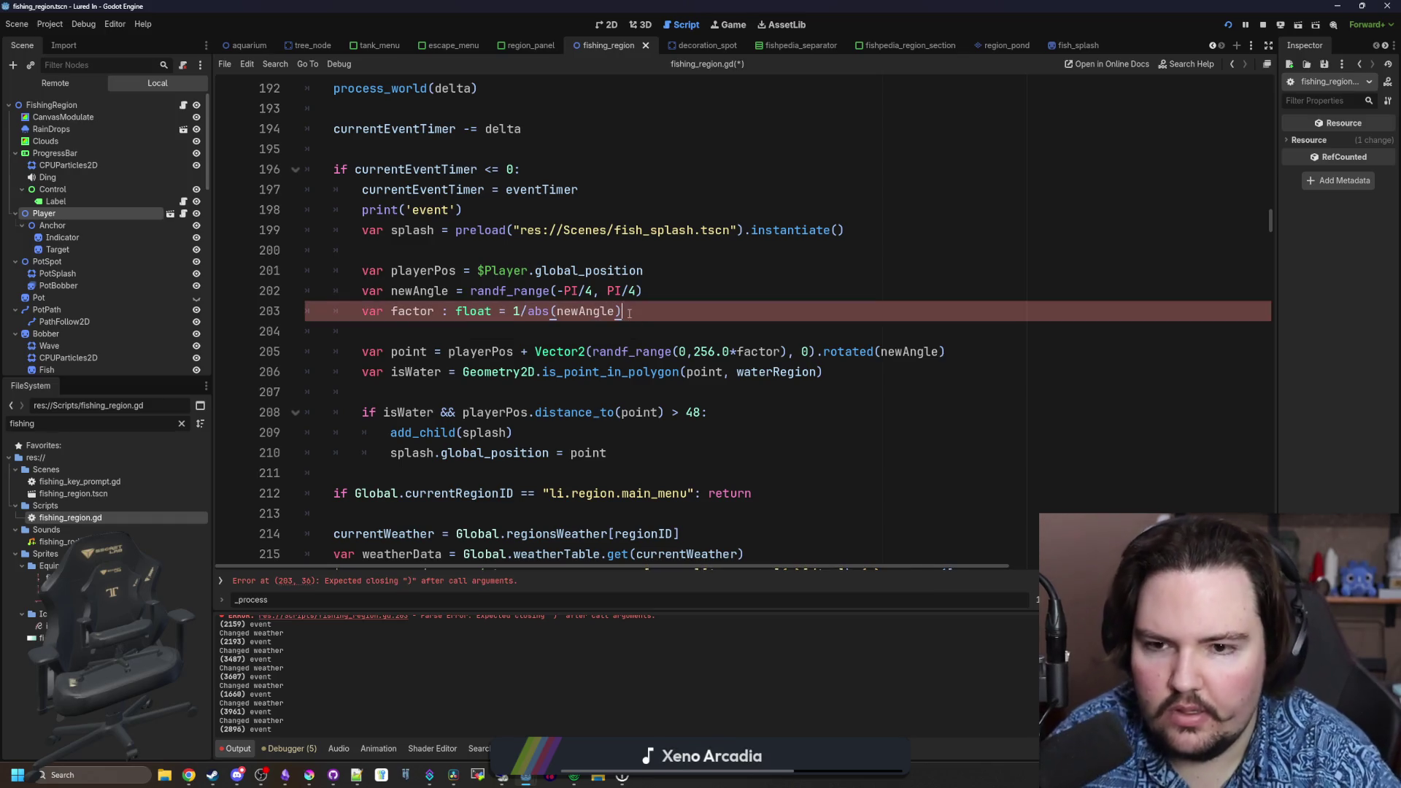
key(ctrl+s)
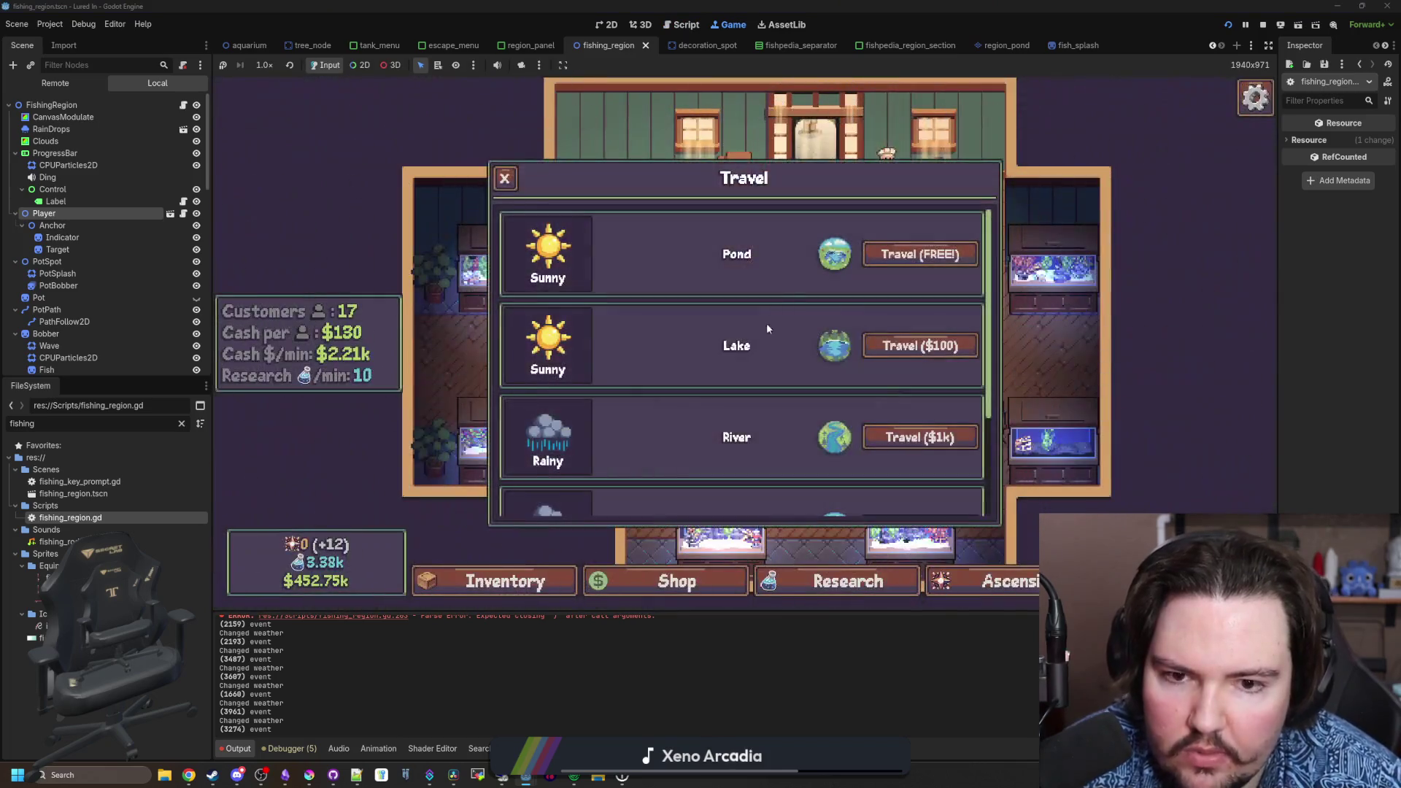
- Travel to Ocean to check the widely spread splashes, then go back to fishing_region.gd
scroll(897, 425, down, 2)
click(929, 386)
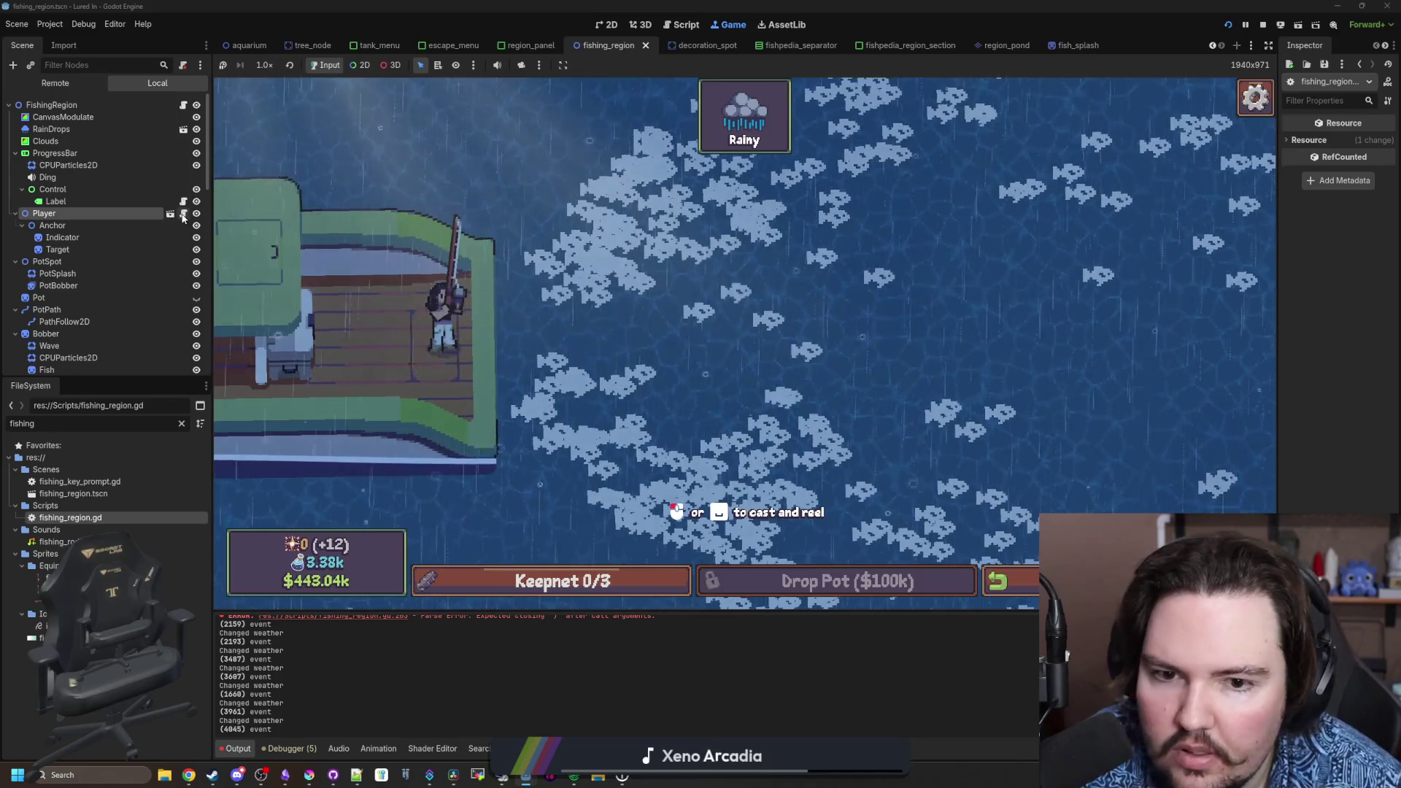
click(184, 106)
- Add a print(factor) line after line 204 and save to log factor values
click(464, 333)
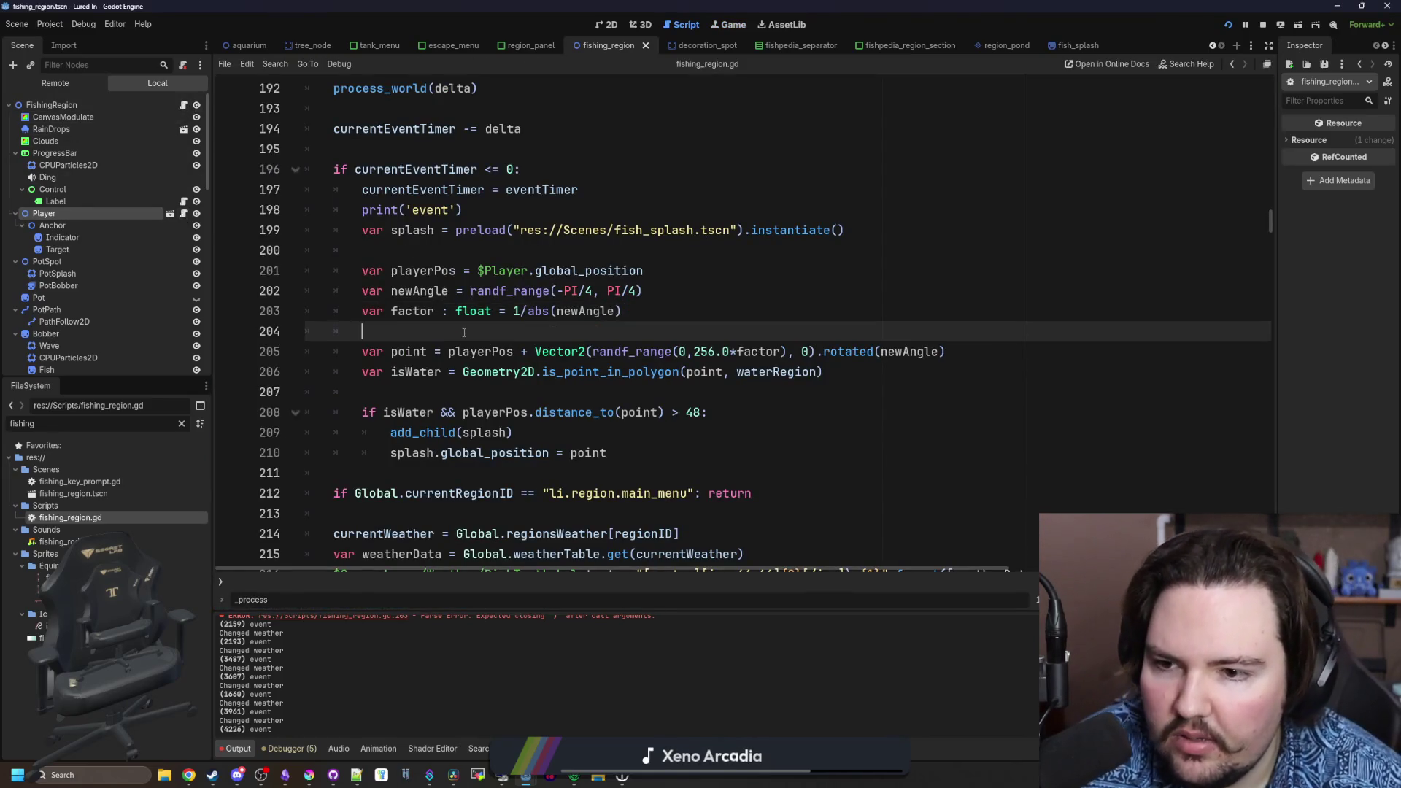
key(Return)
key(Return)
key(Up)
text(p)
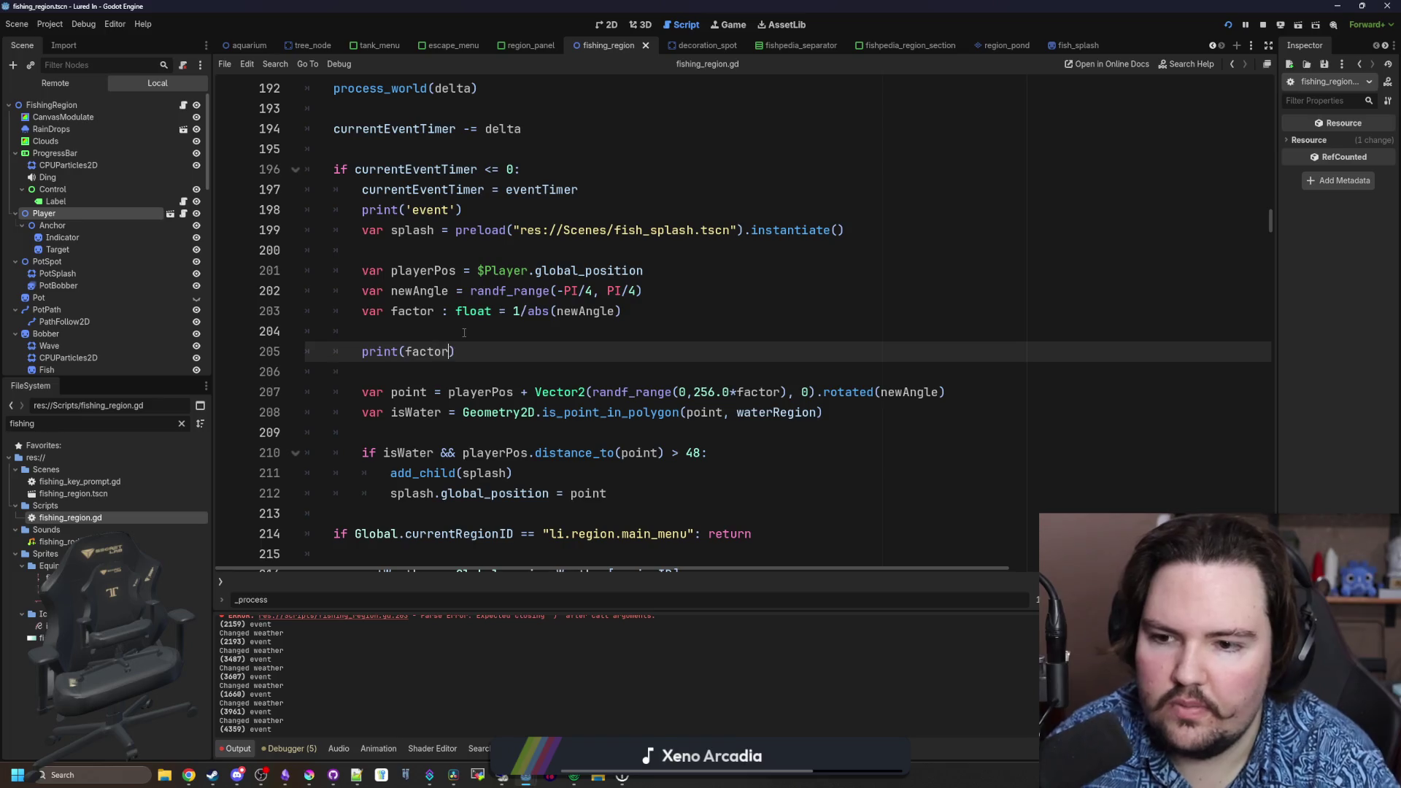
click(464, 333)
key(ctrl+s)
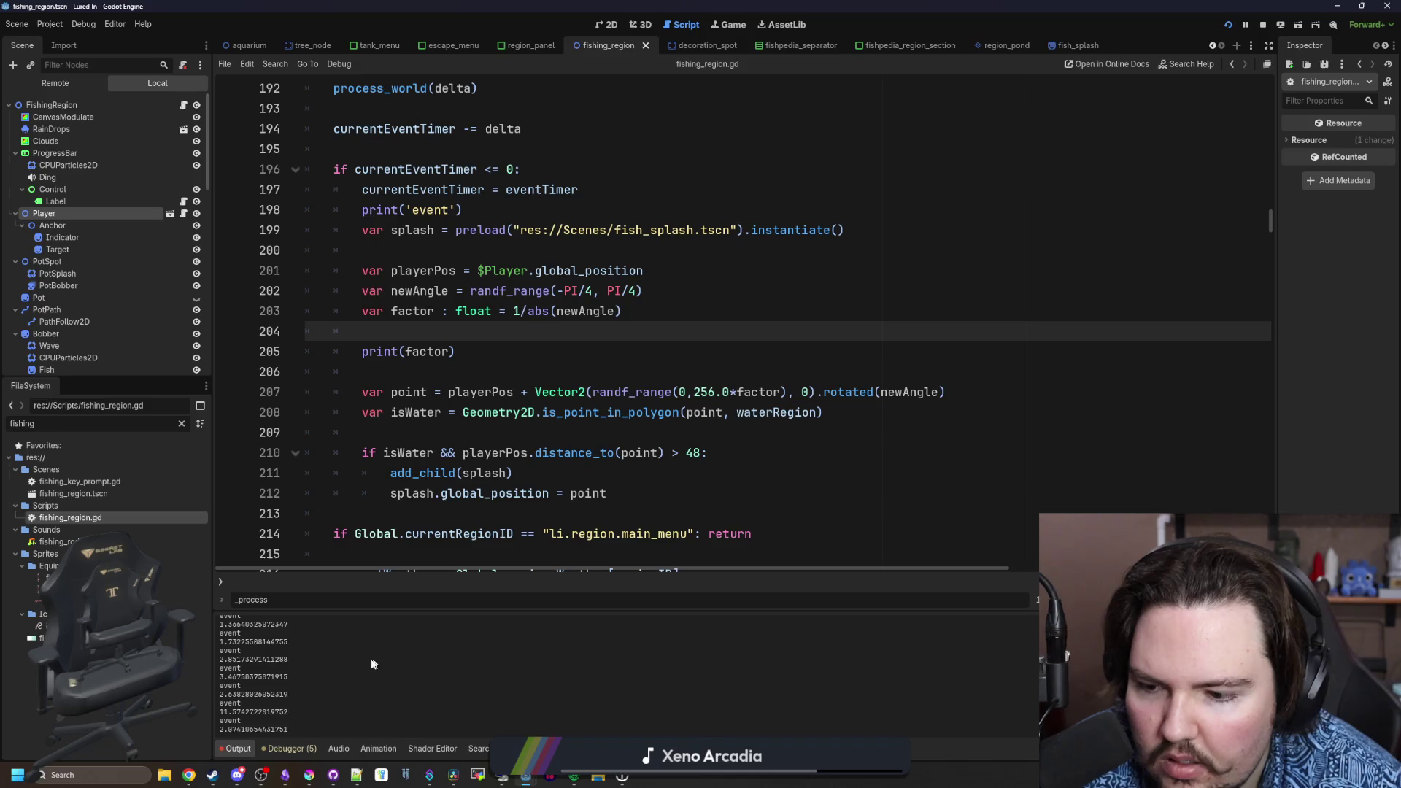
- Delete the temporary print(factor) line and save
click(662, 298)
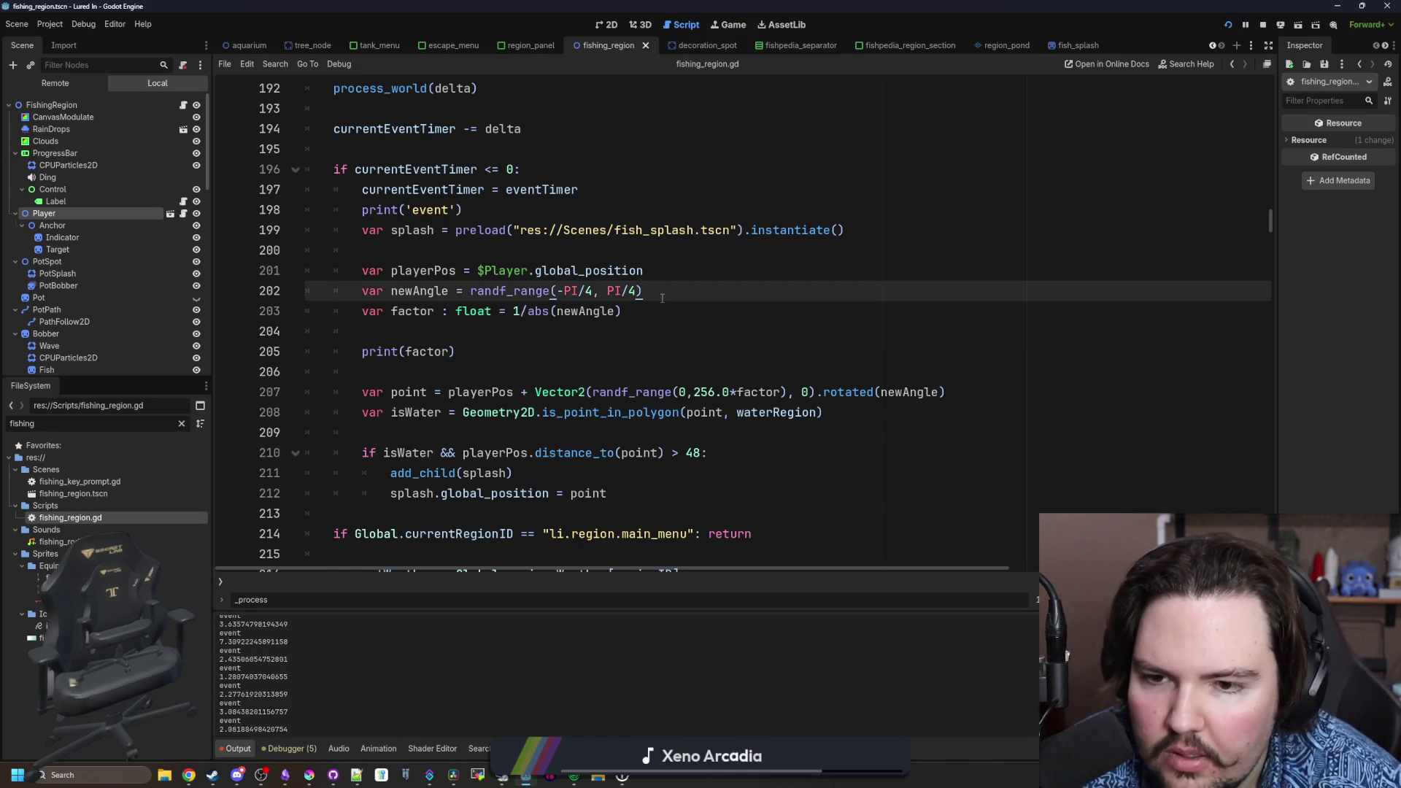
drag(456, 351, 225, 348)
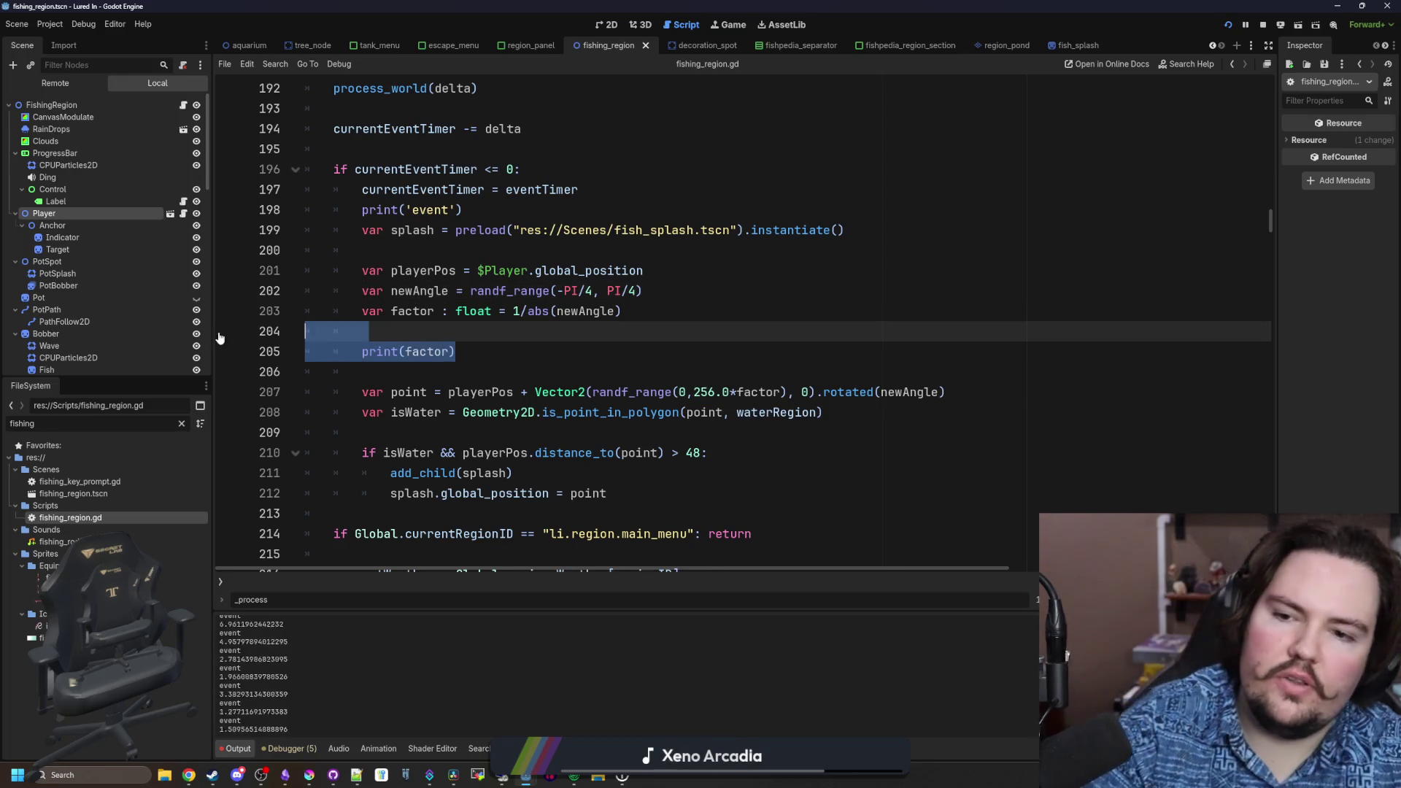
key(BackSpace)
key(BackSpace)
key(BackSpace)
key(ctrl+s)
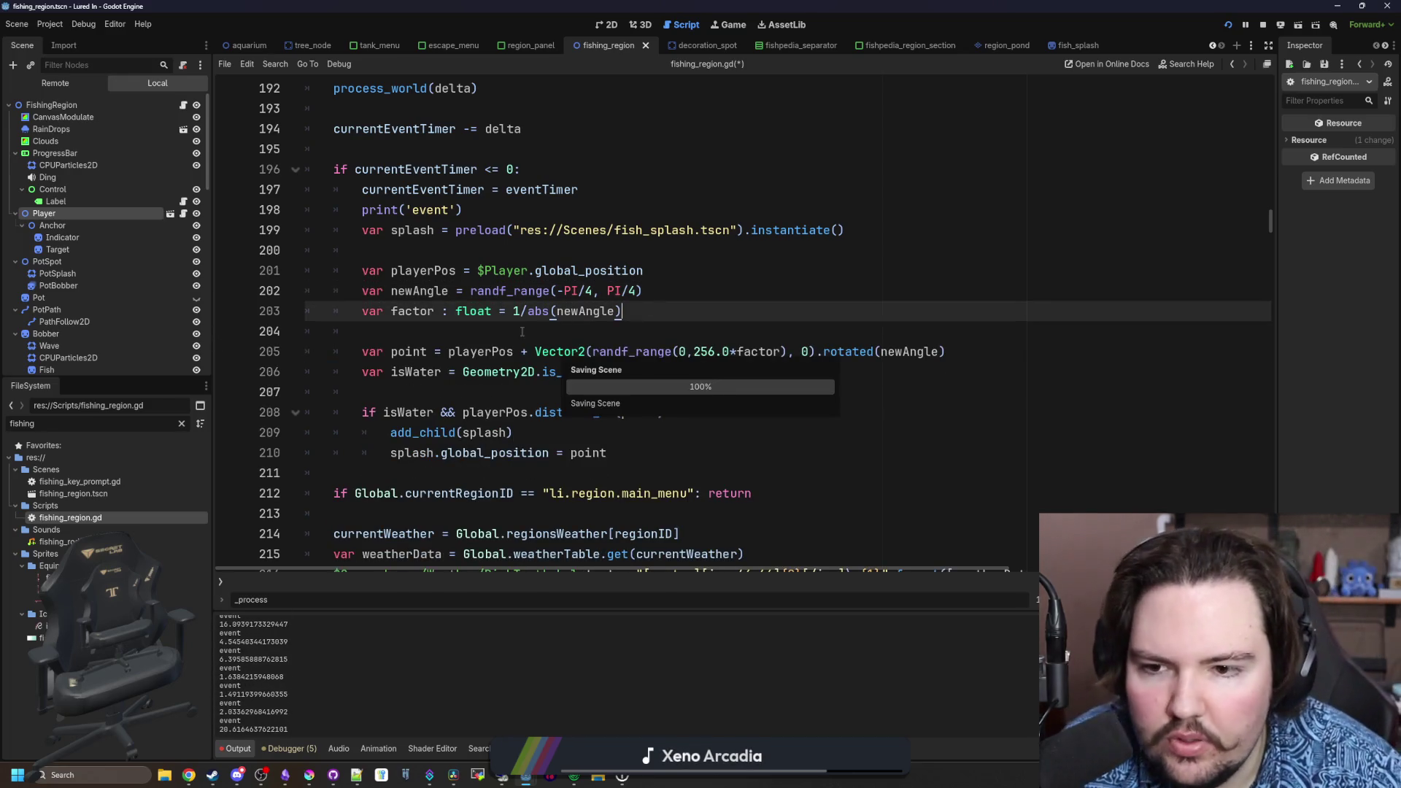
- Replace the 1 numerator with PI, making the factor PI/abs(newAngle), and save
key(BackSpace)
text(PI)
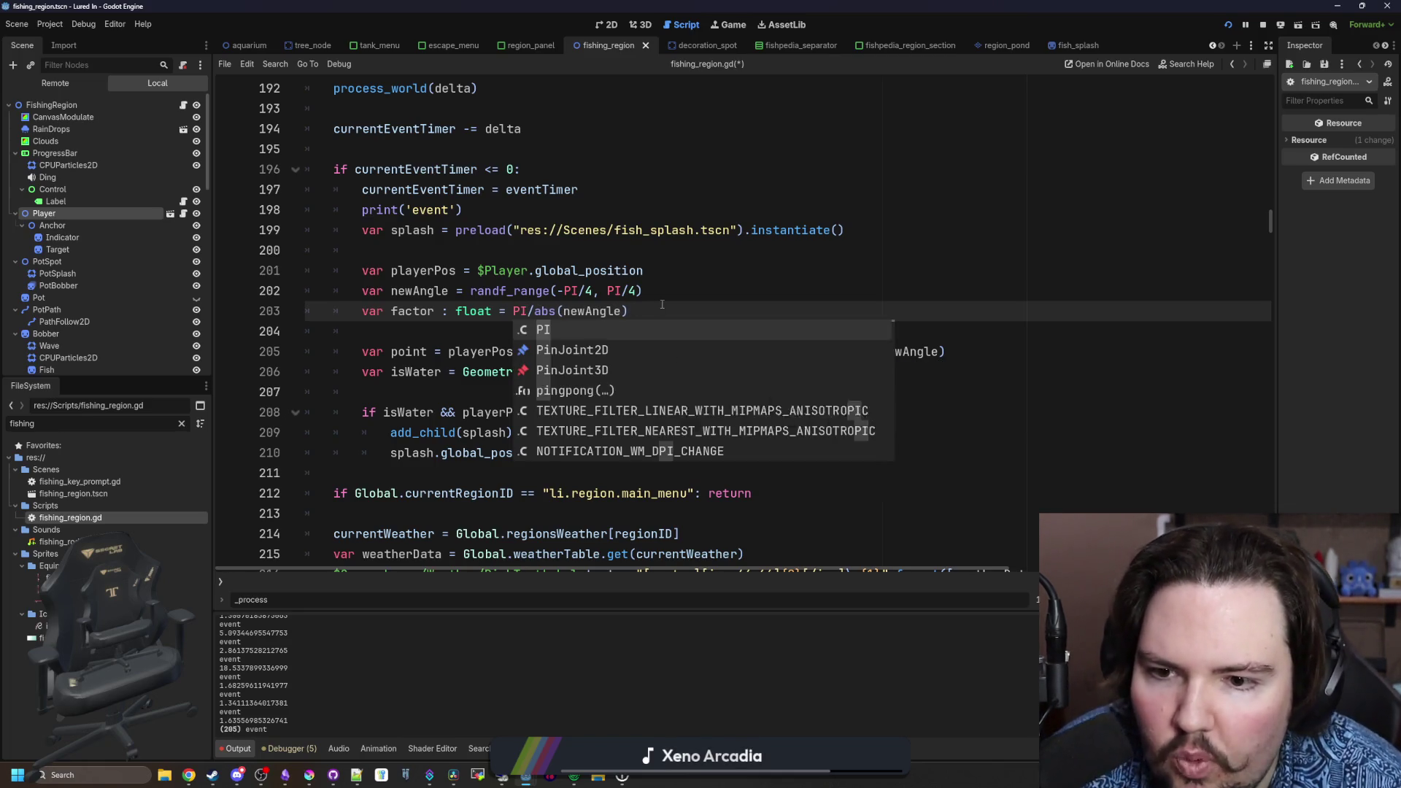
click(662, 305)
key(ctrl+s)
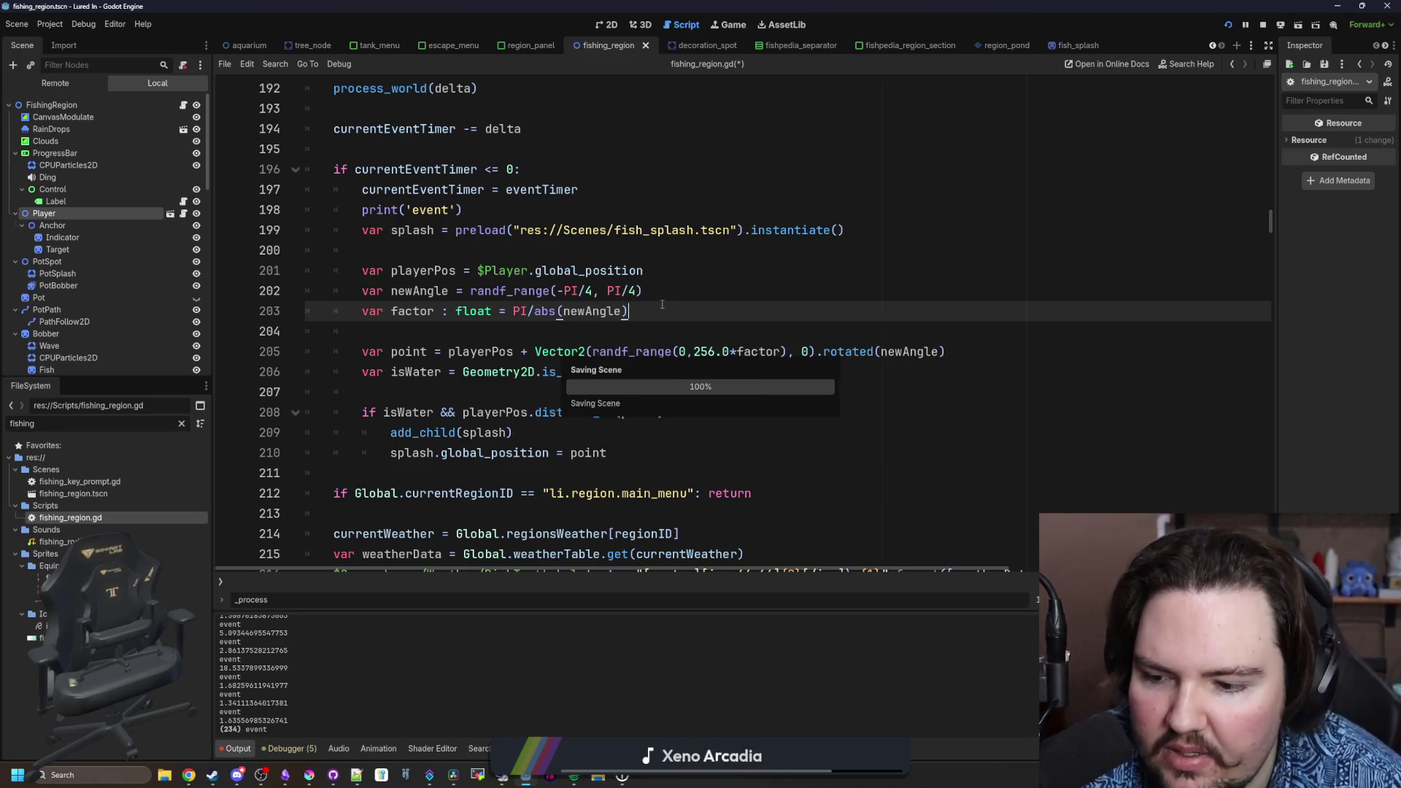
- Travel to Ocean to test the PI/abs(newAngle) splashes, then return to the script and save
click(743, 22)
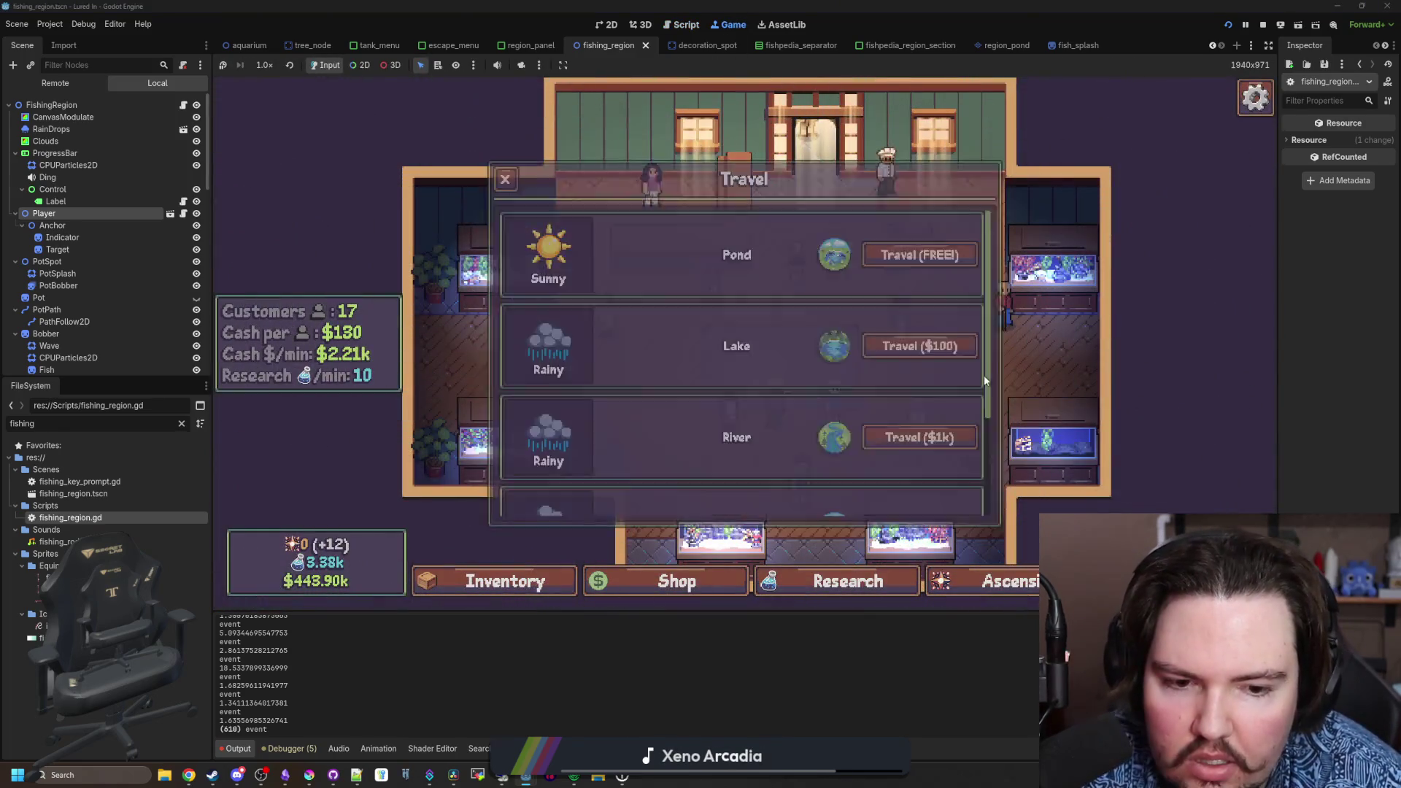
scroll(984, 375, down, 3)
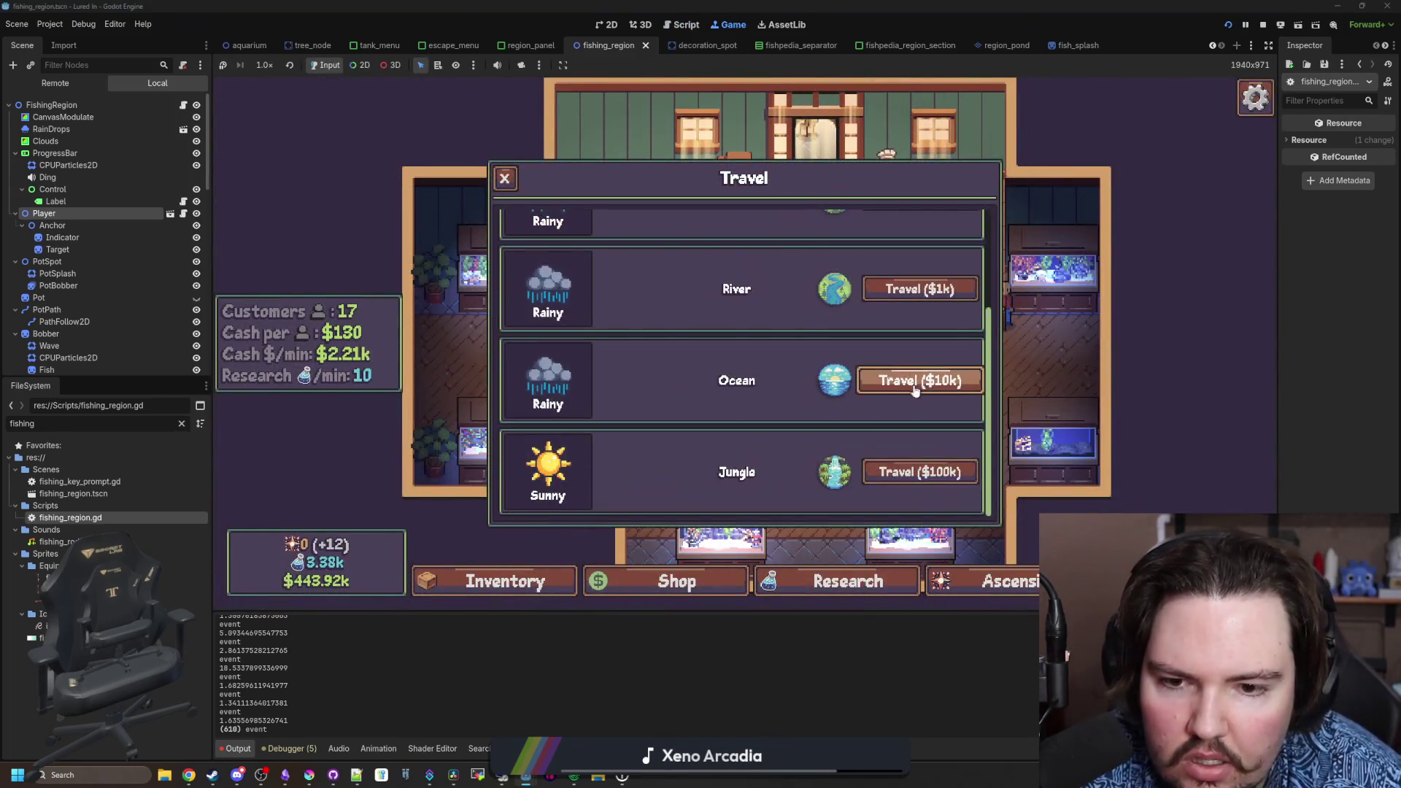
click(938, 380)
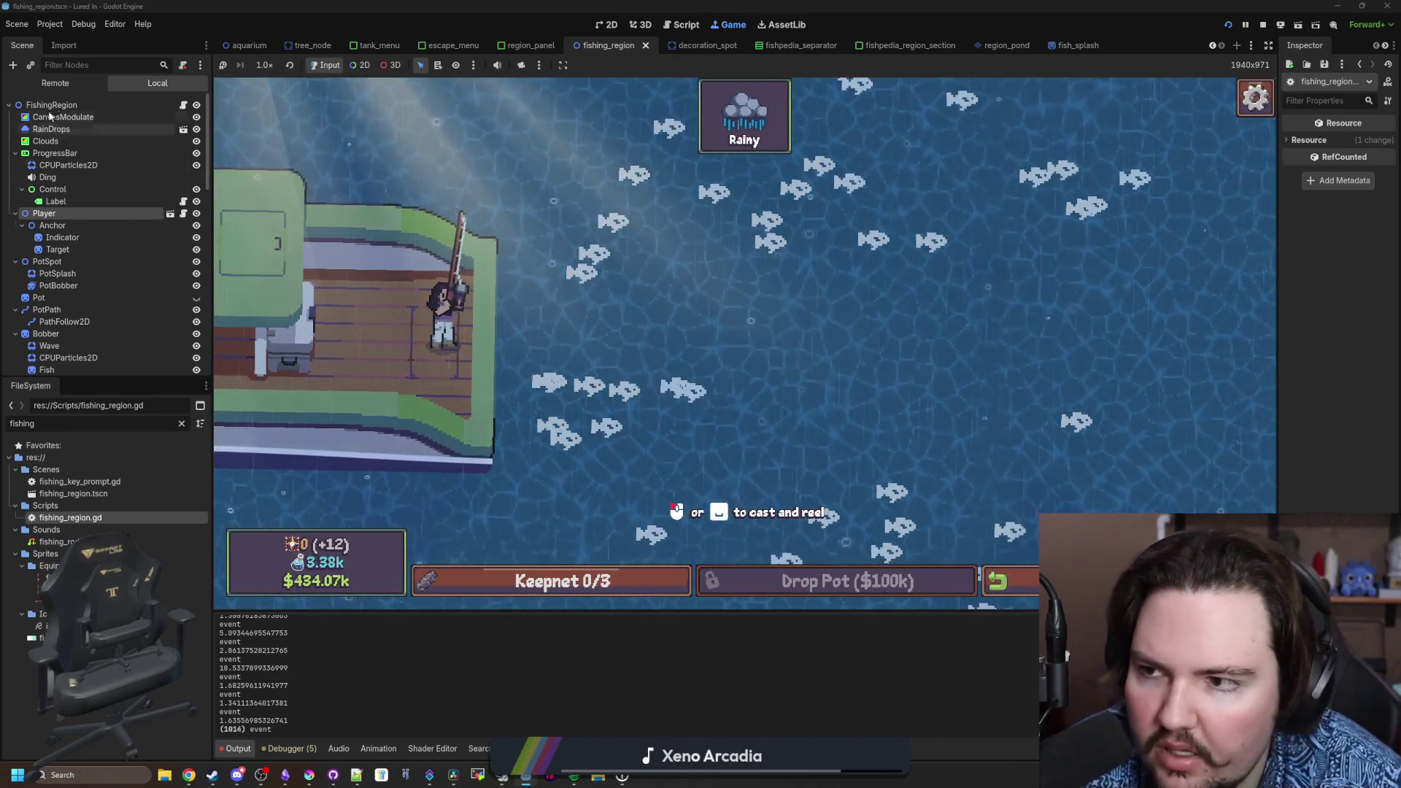
click(183, 105)
click(581, 336)
key(ctrl+s)
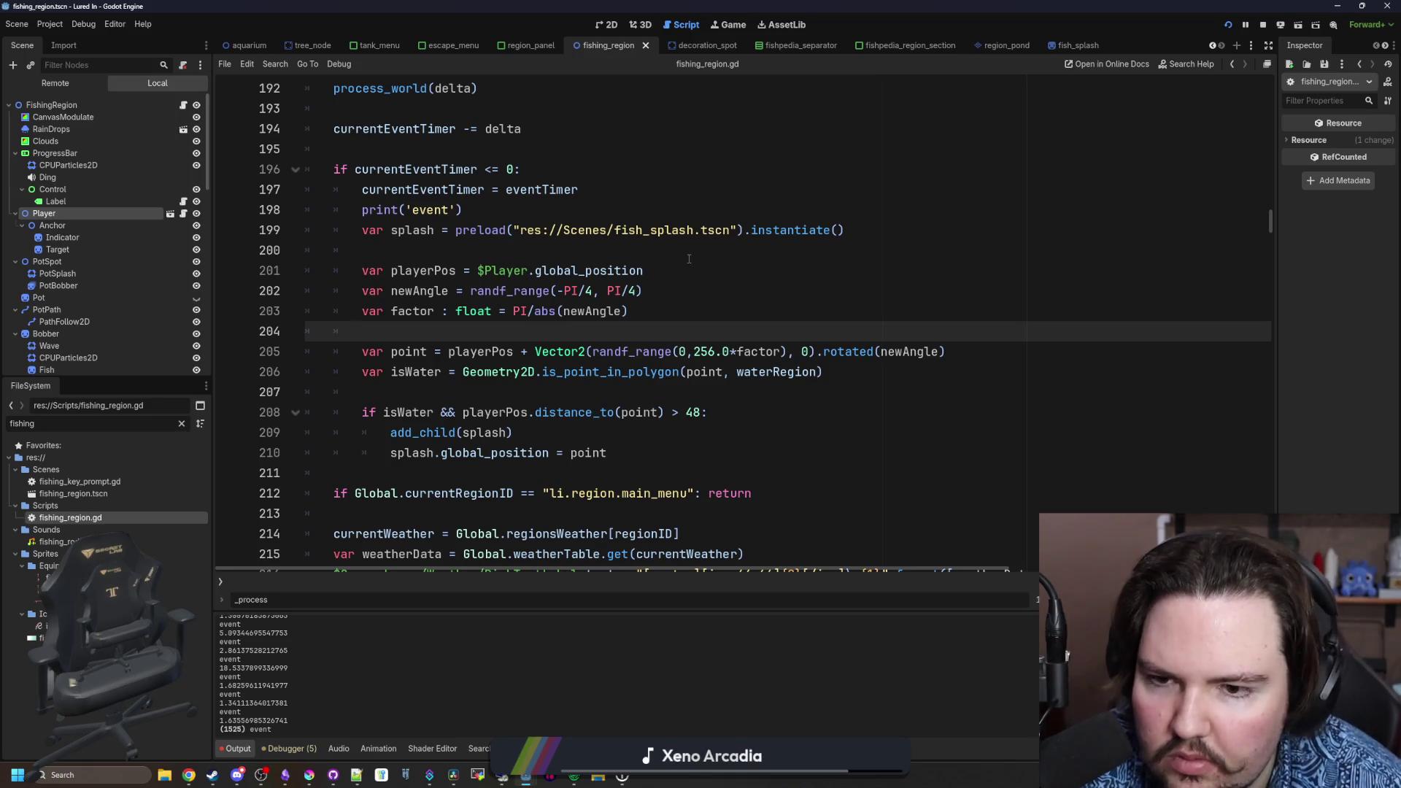
- In Desmos, try a PI/4 expression, then replace it with pi/3
click(671, 289)
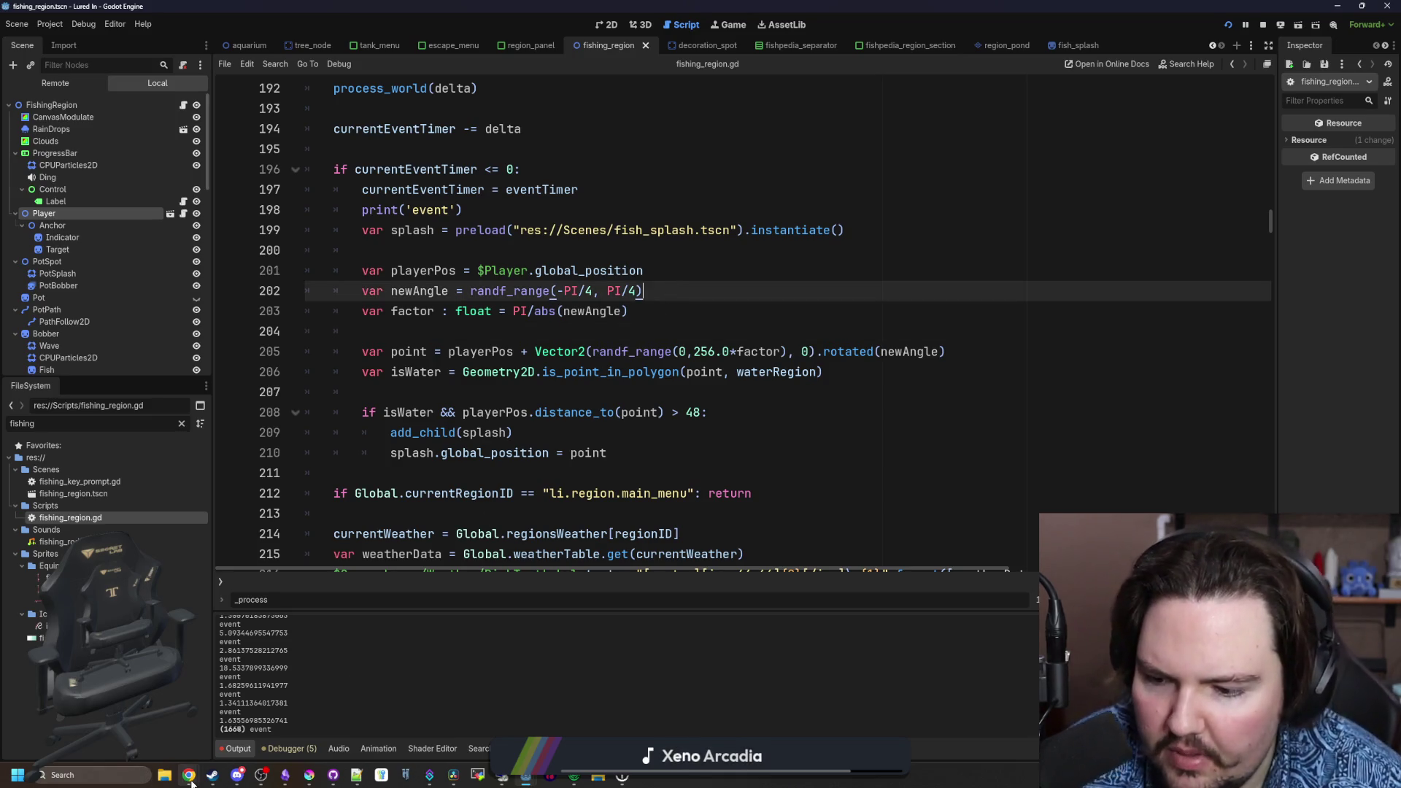
mouse_move(184, 778)
click(350, 711)
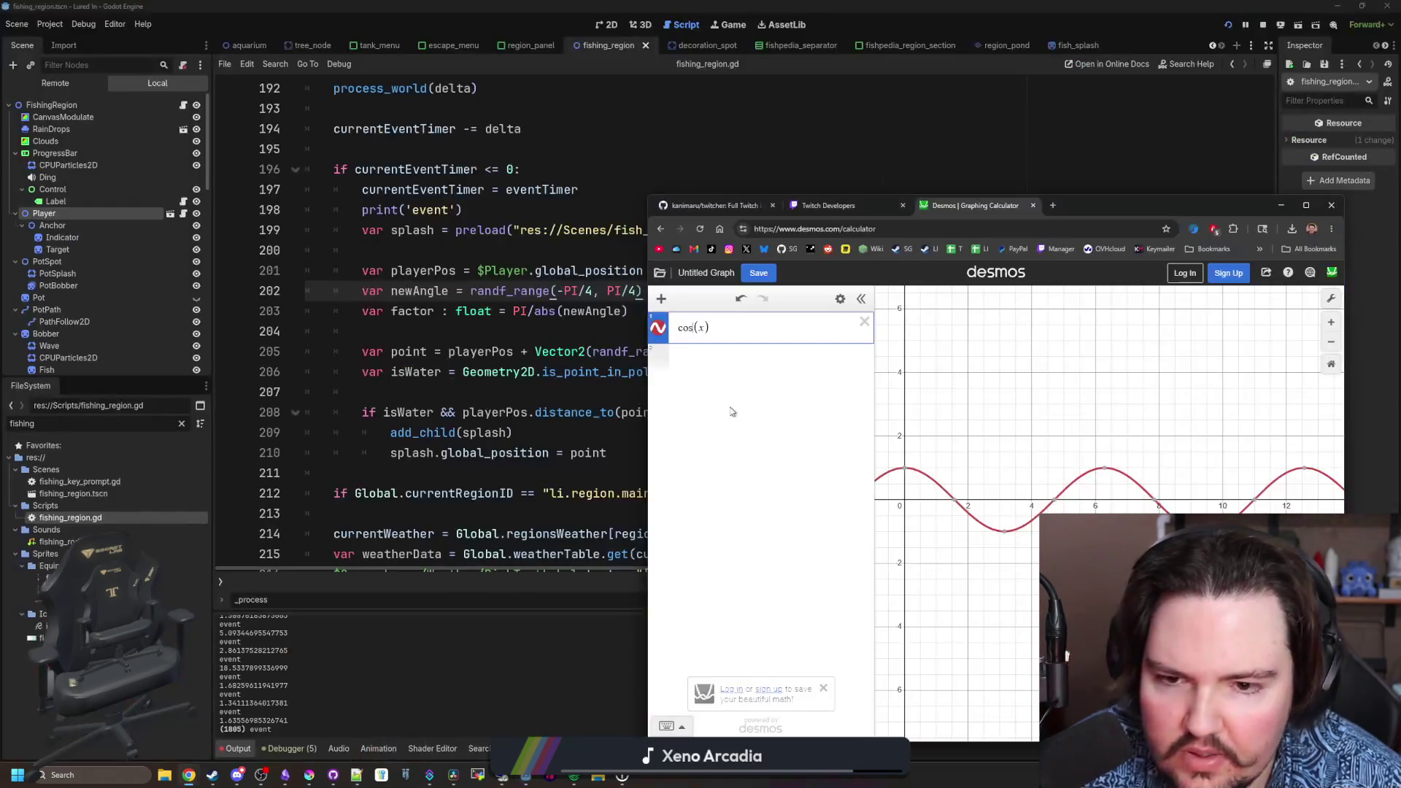
click(728, 354)
text(PI/4)
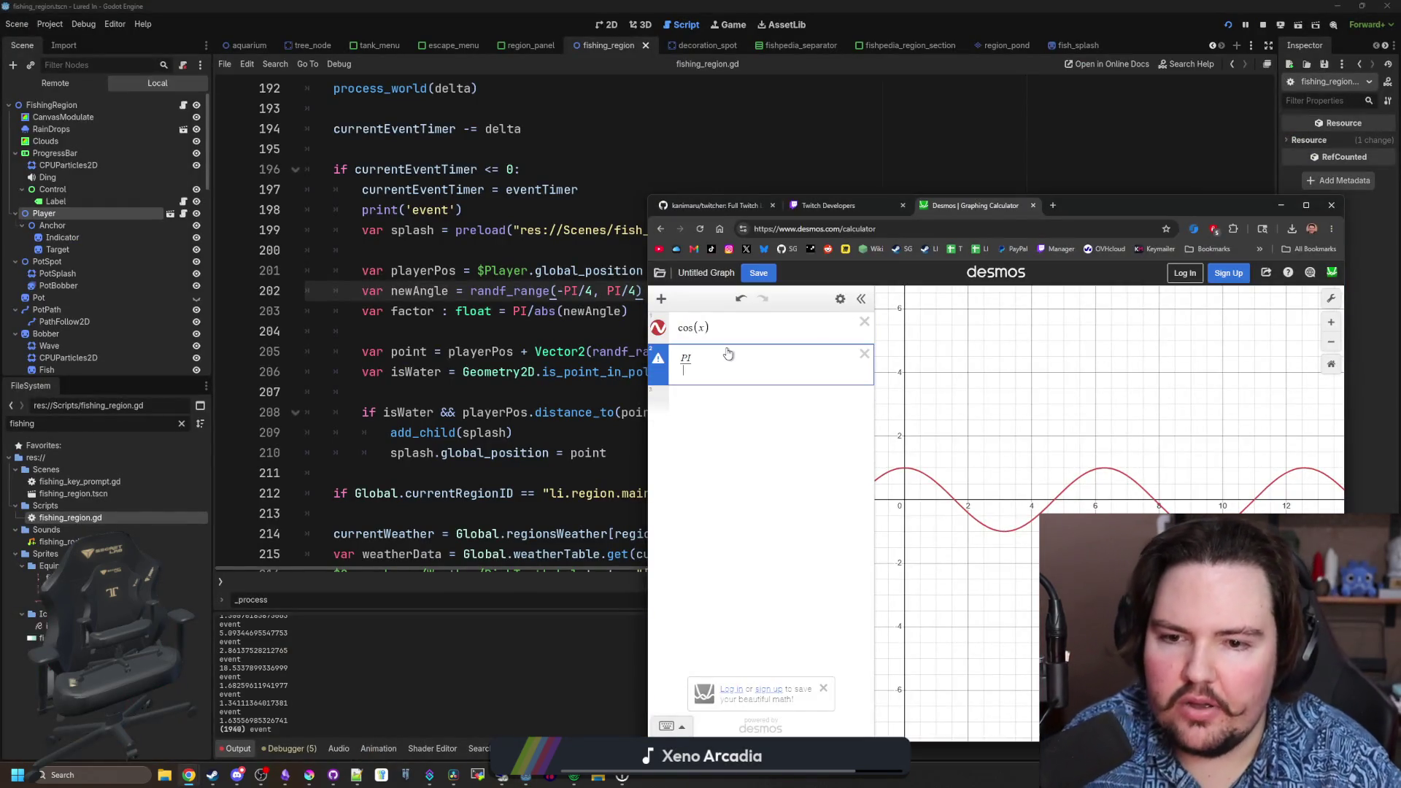
key(BackSpace)
key(BackSpace)
key(BackSpace)
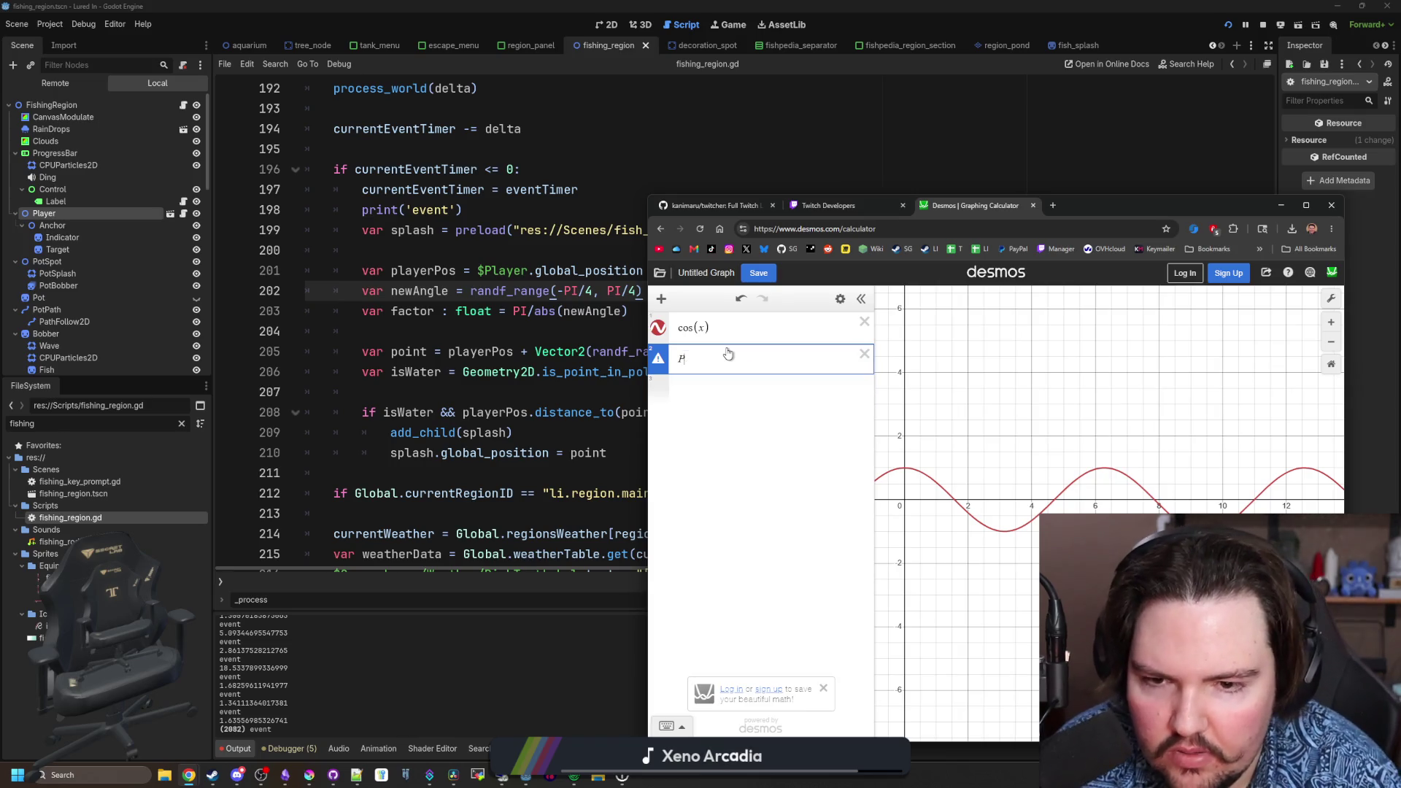
text(pi/3)
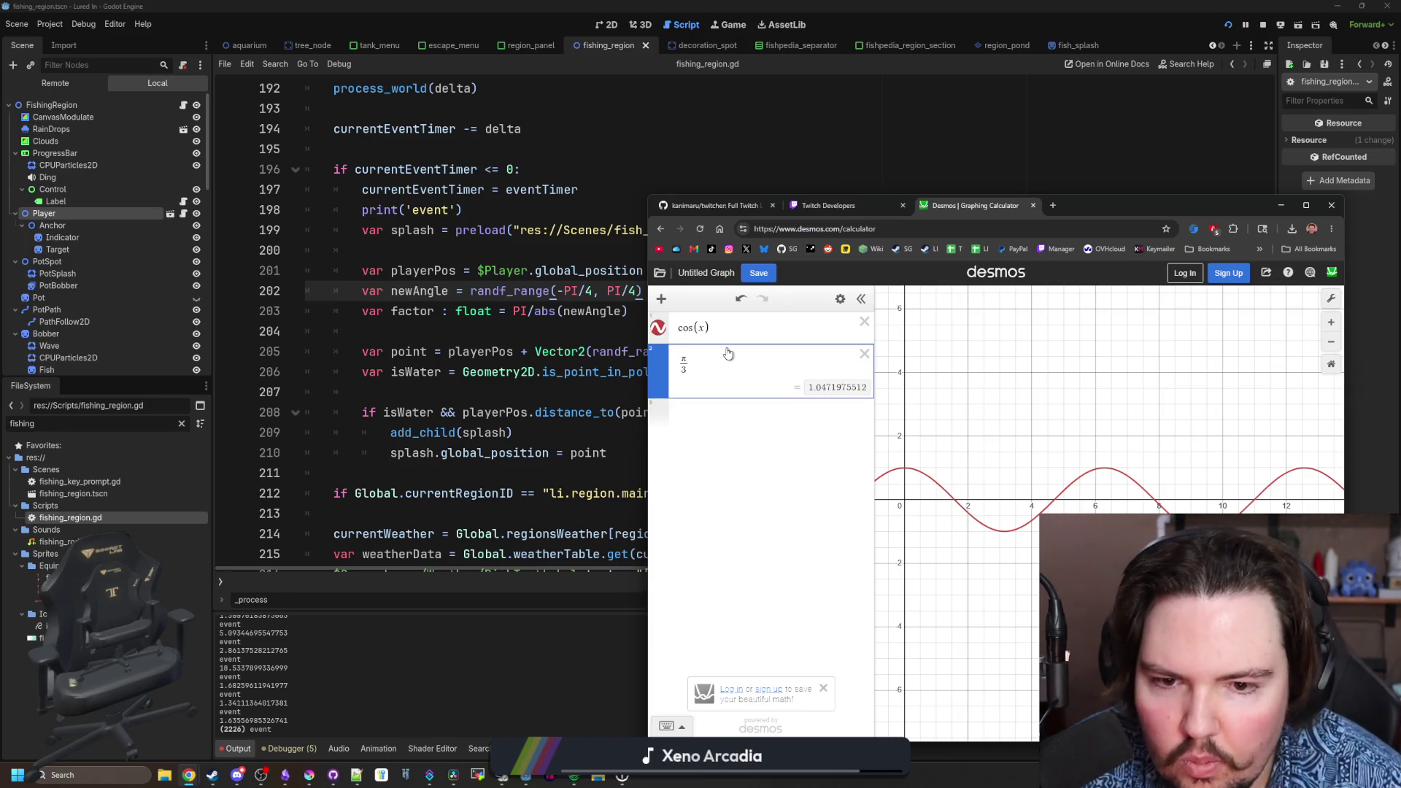
click(1281, 205)
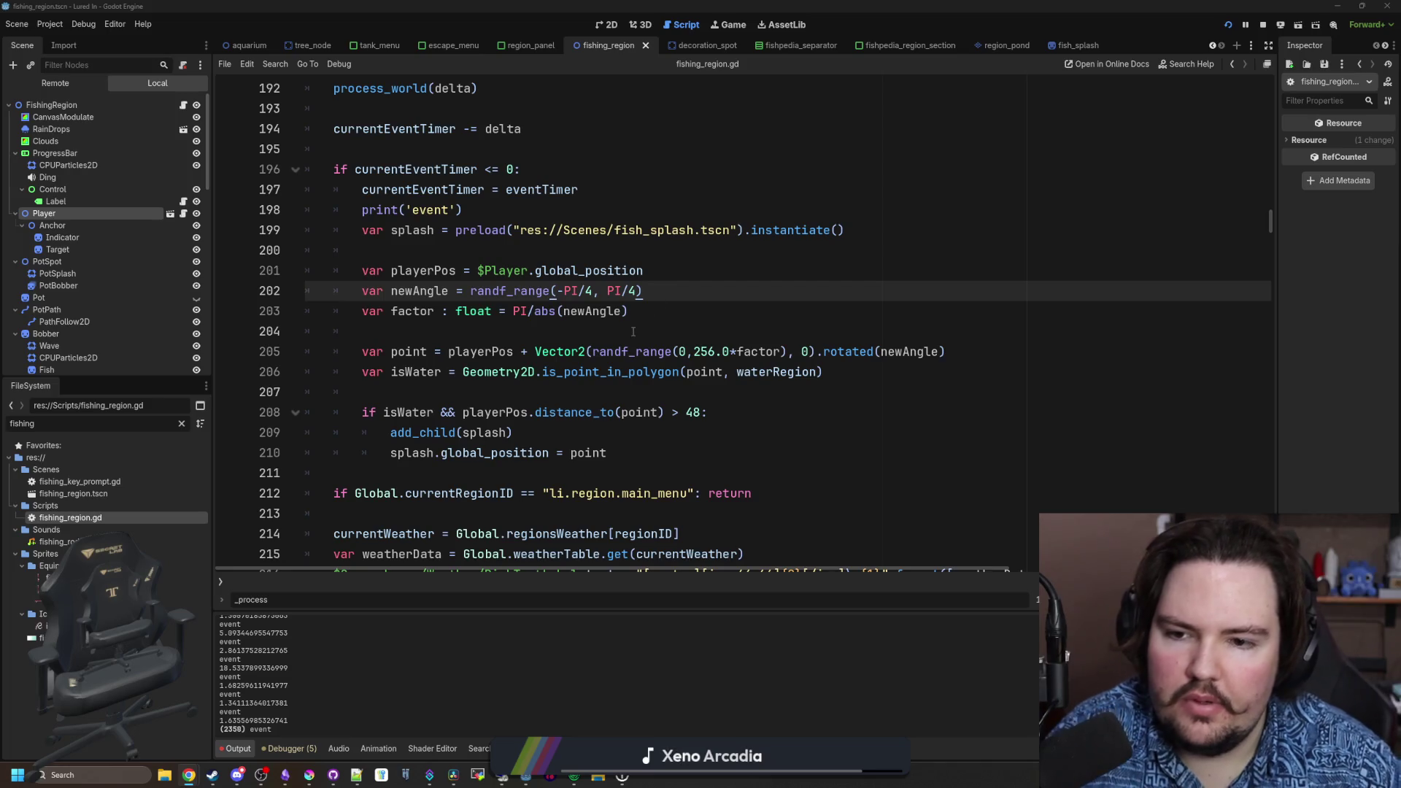
- Wrap the PI numerator on line 203 in parentheses
click(633, 332)
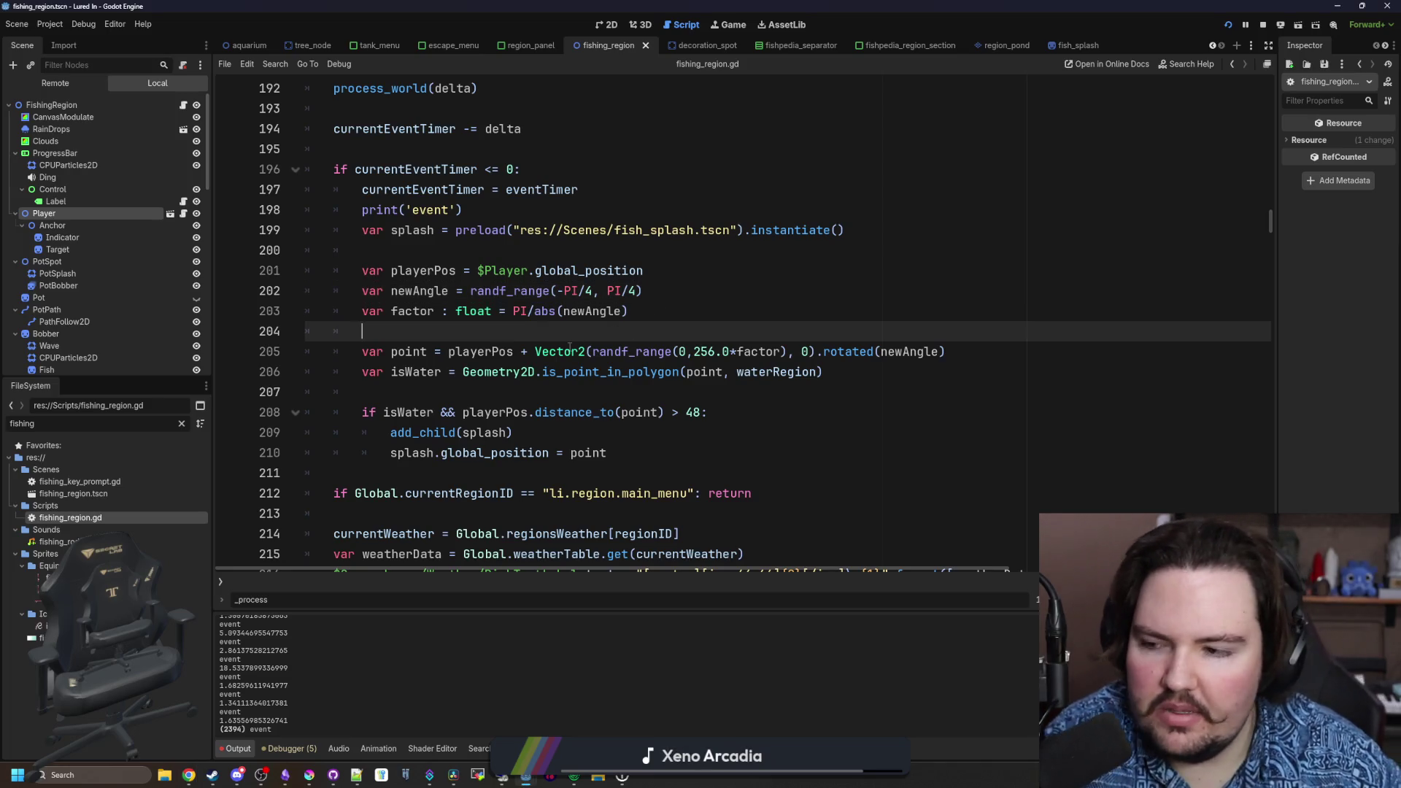
click(528, 310)
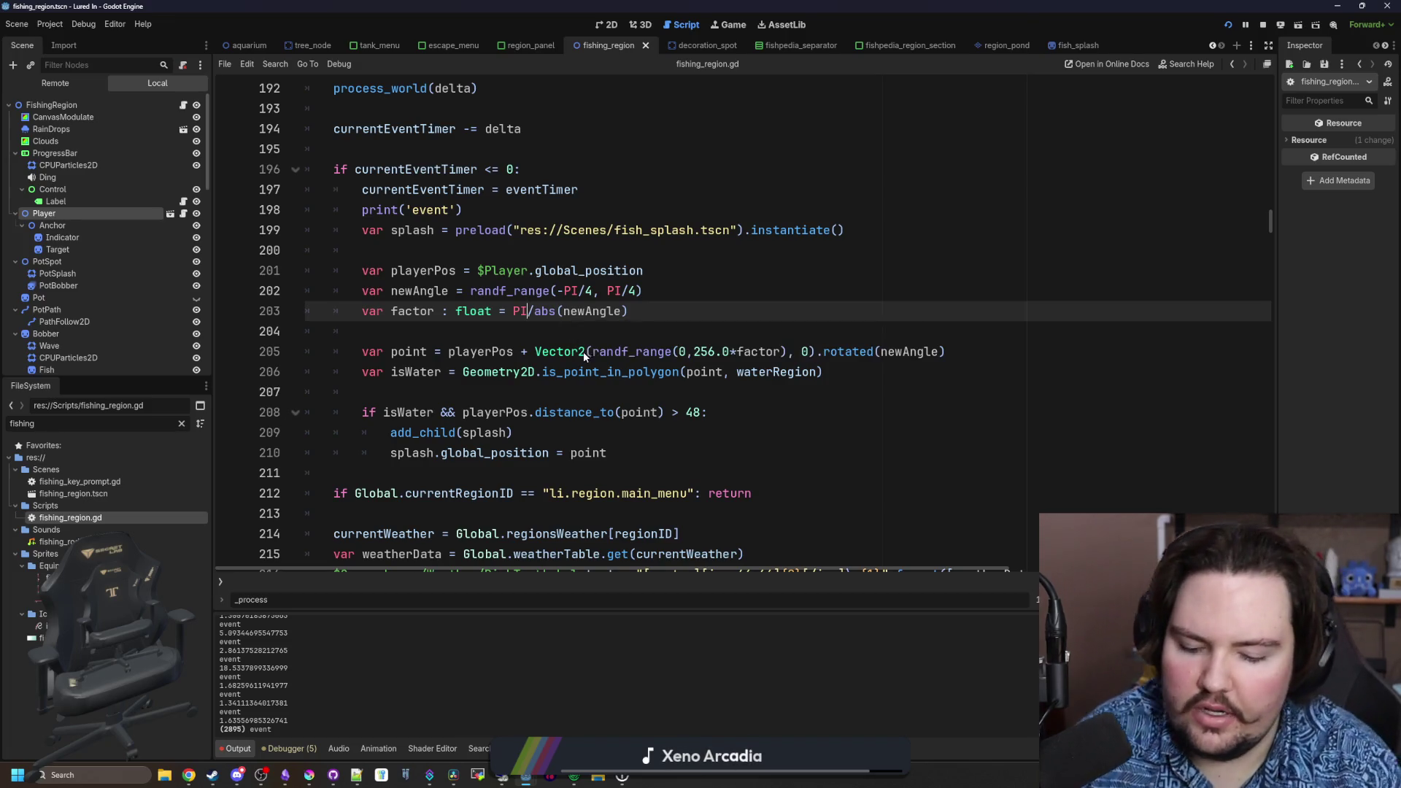
text())
key(Left)
key(Left)
key(Left)
text(()
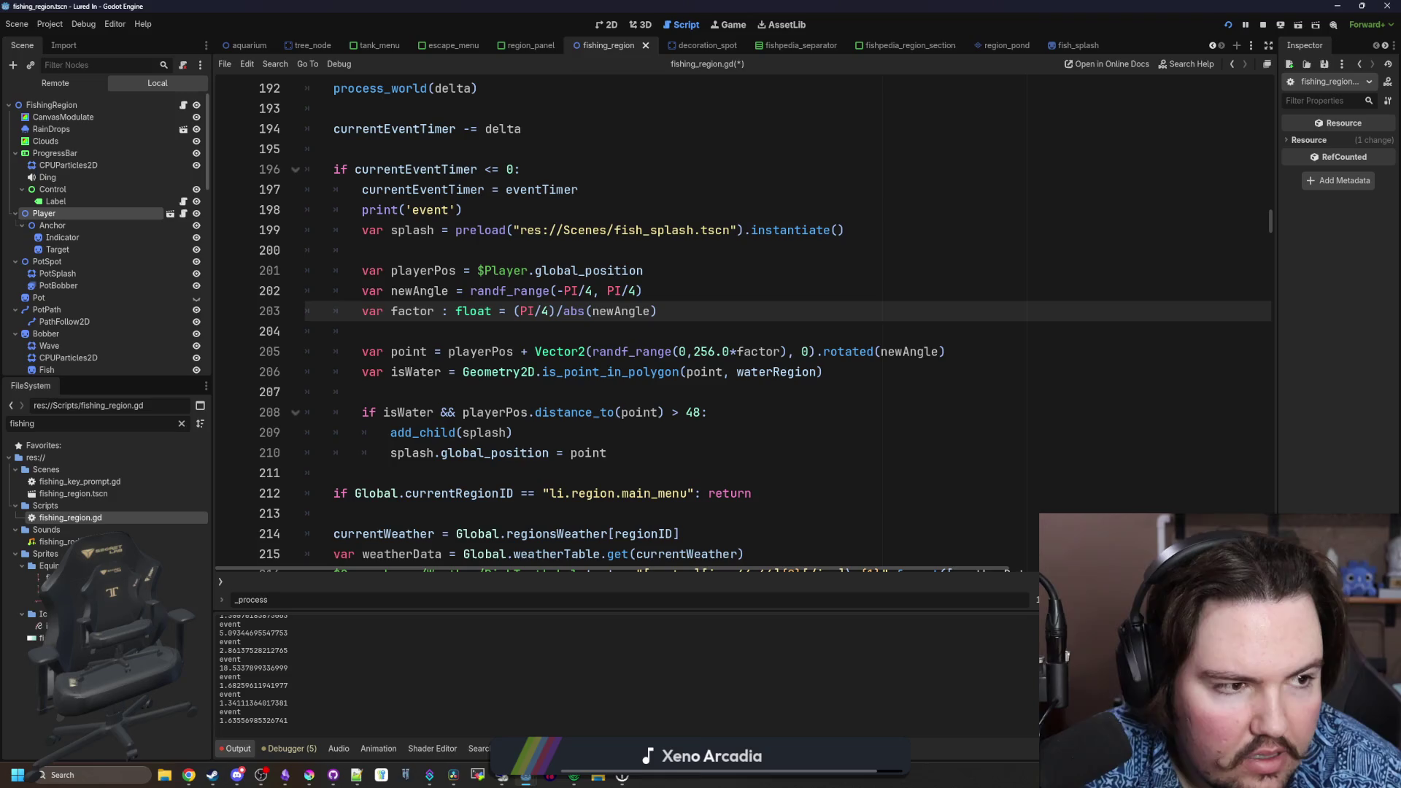
- In Desmos, replace the π/3 row with π/4 divided by π, then return to Godot
key(alt+Tab)
drag(1250, 173, 1167, 174)
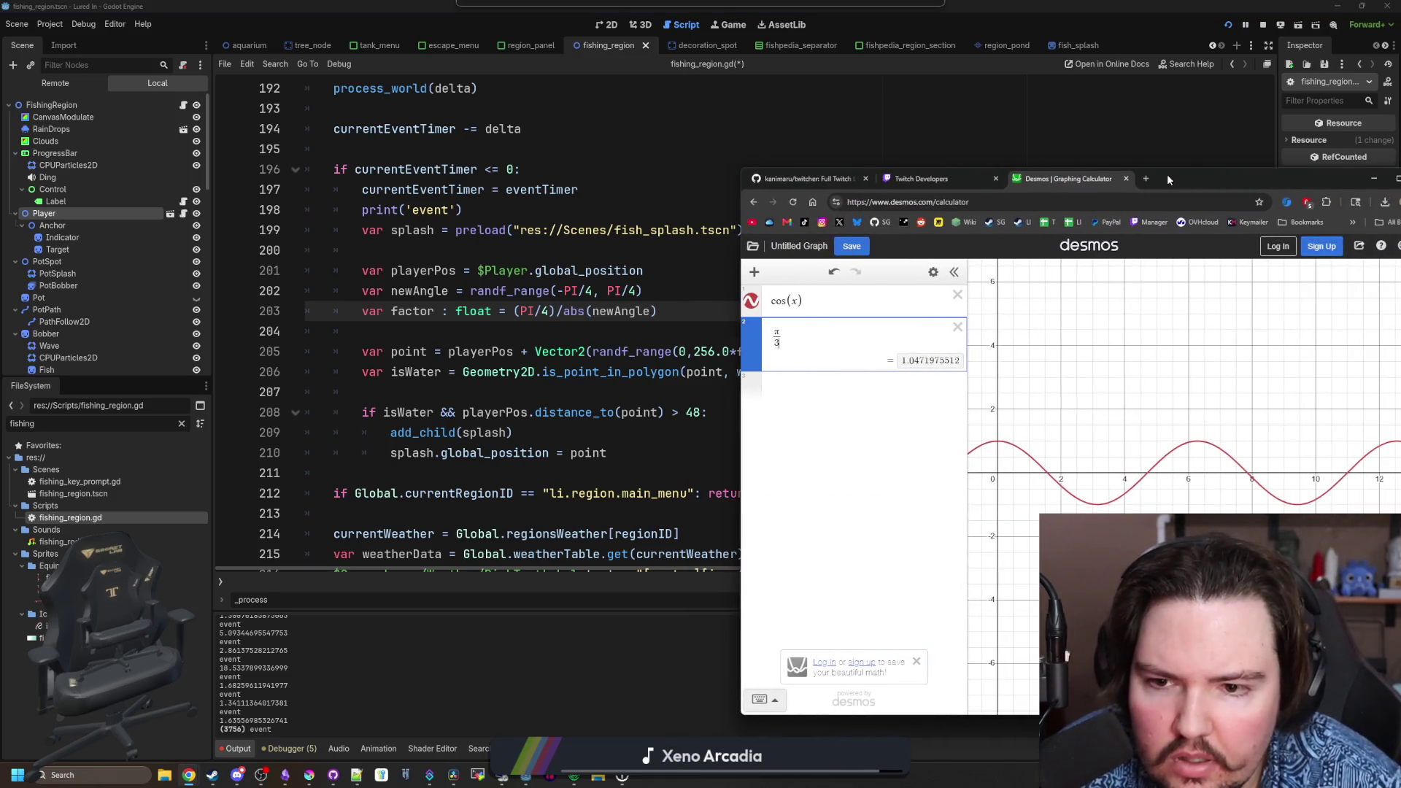
click(779, 383)
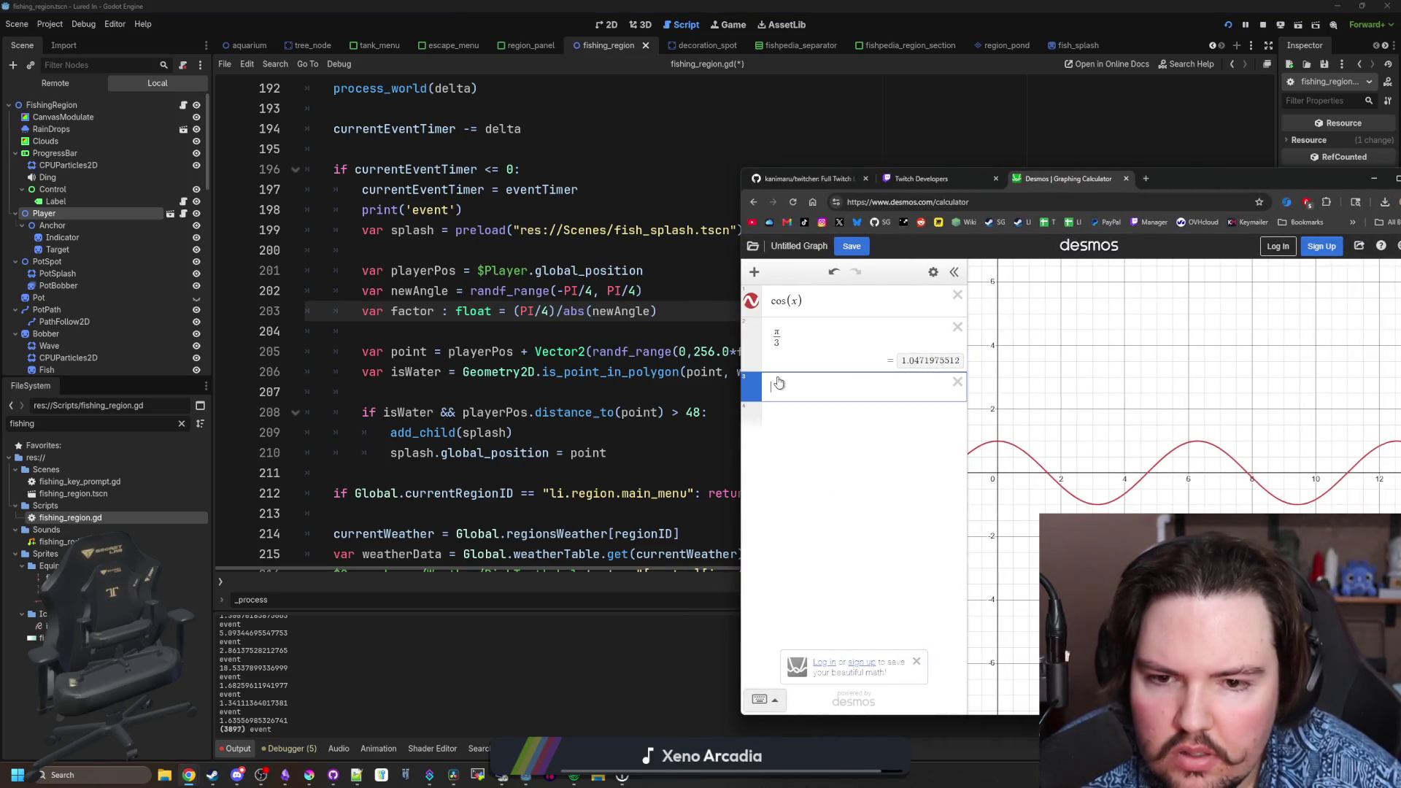
click(809, 416)
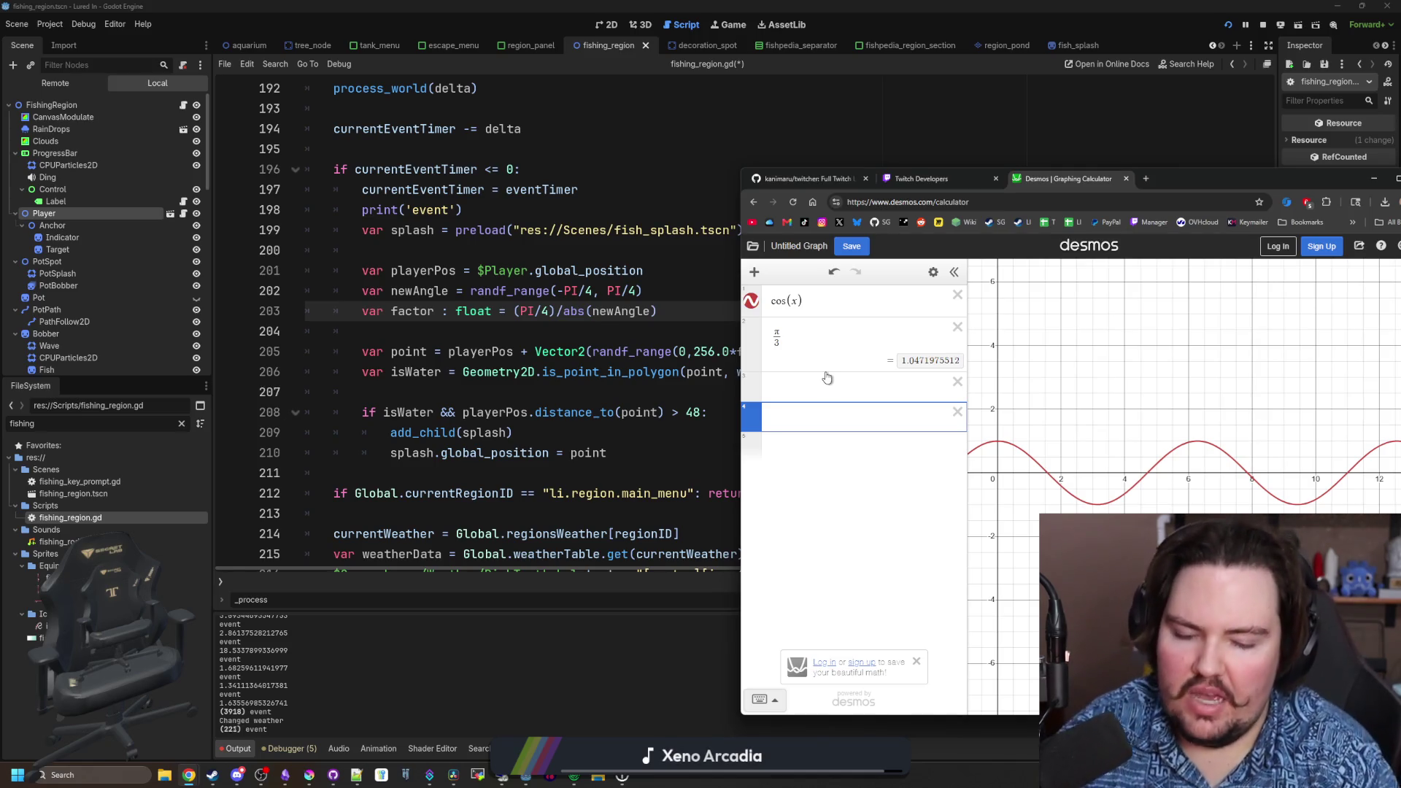
text(pi/4)
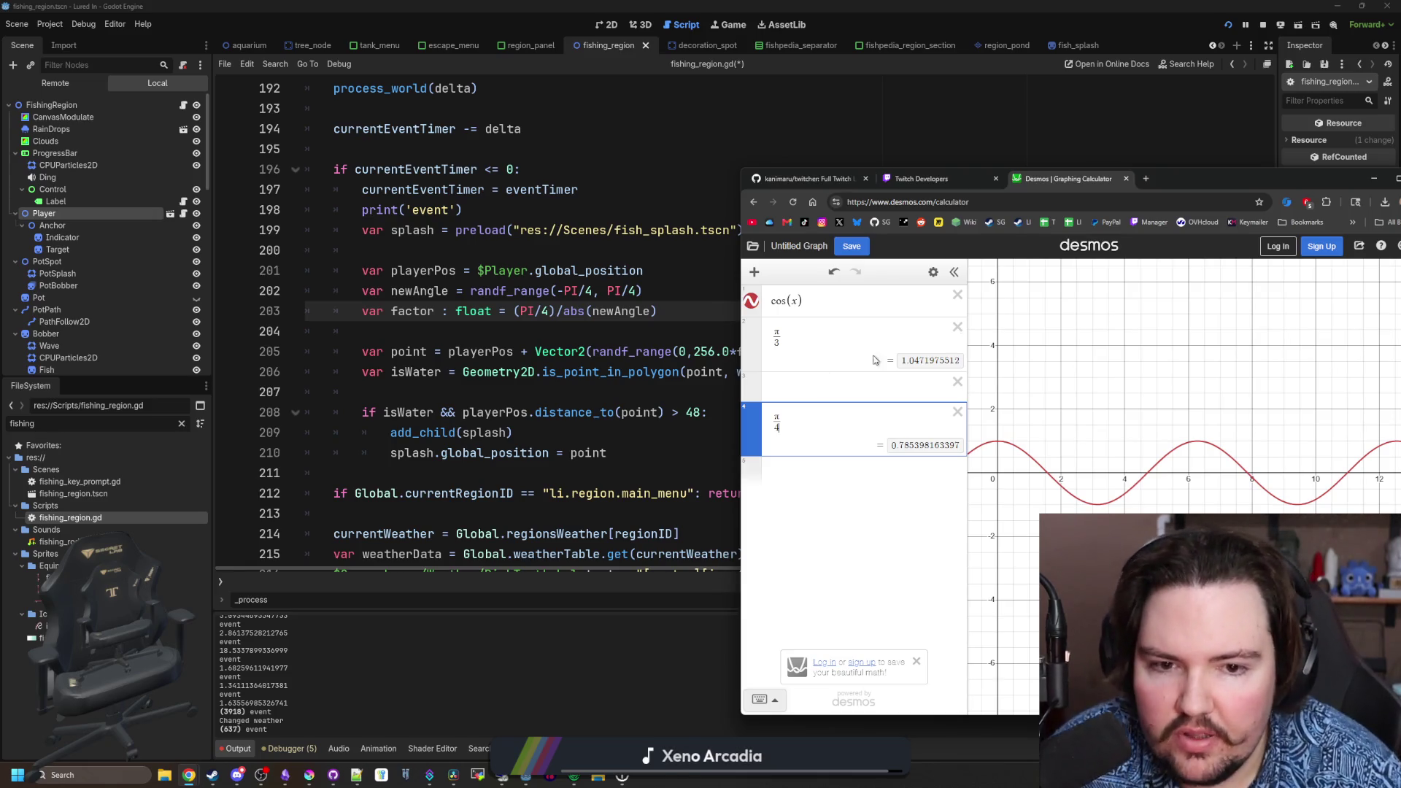
click(951, 333)
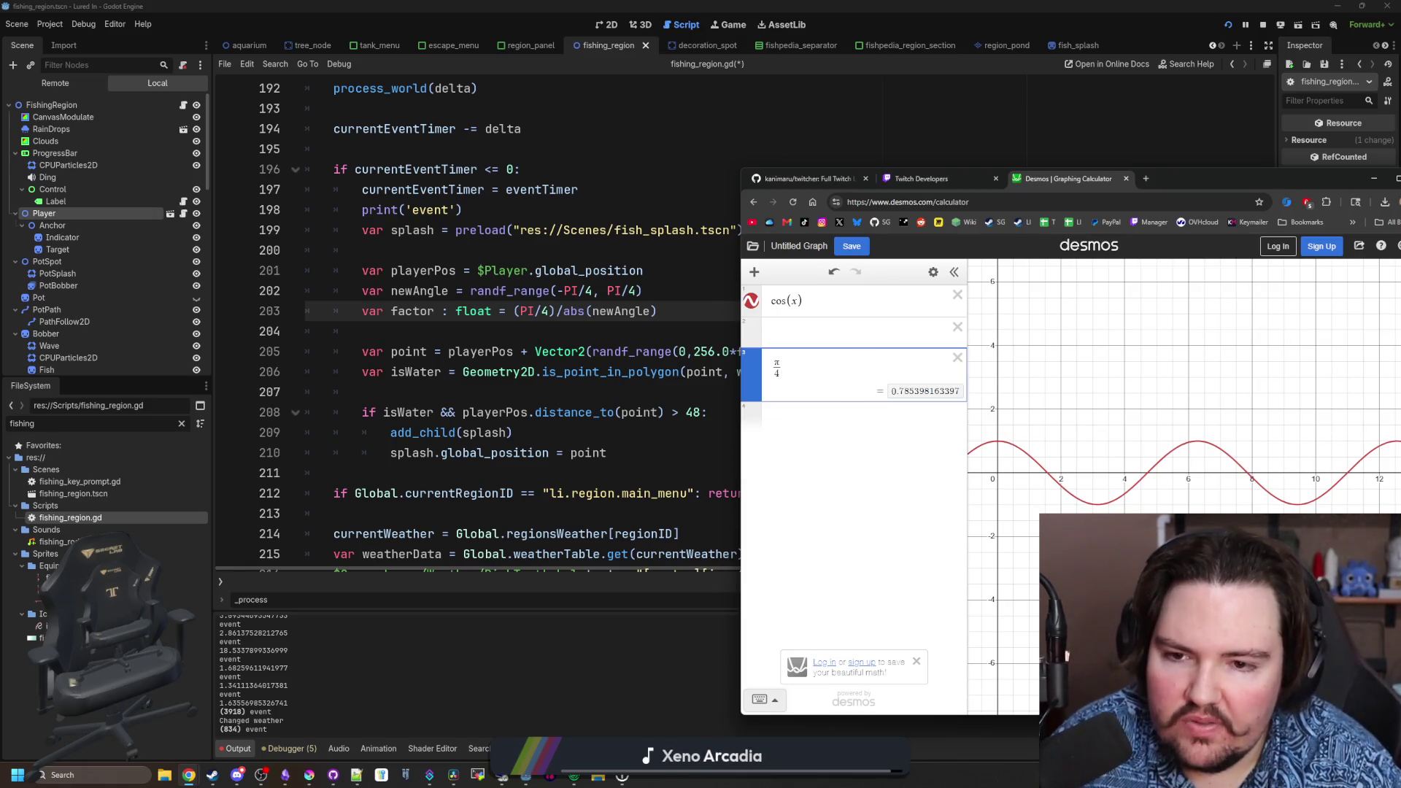
text(/)
text(pi/3)
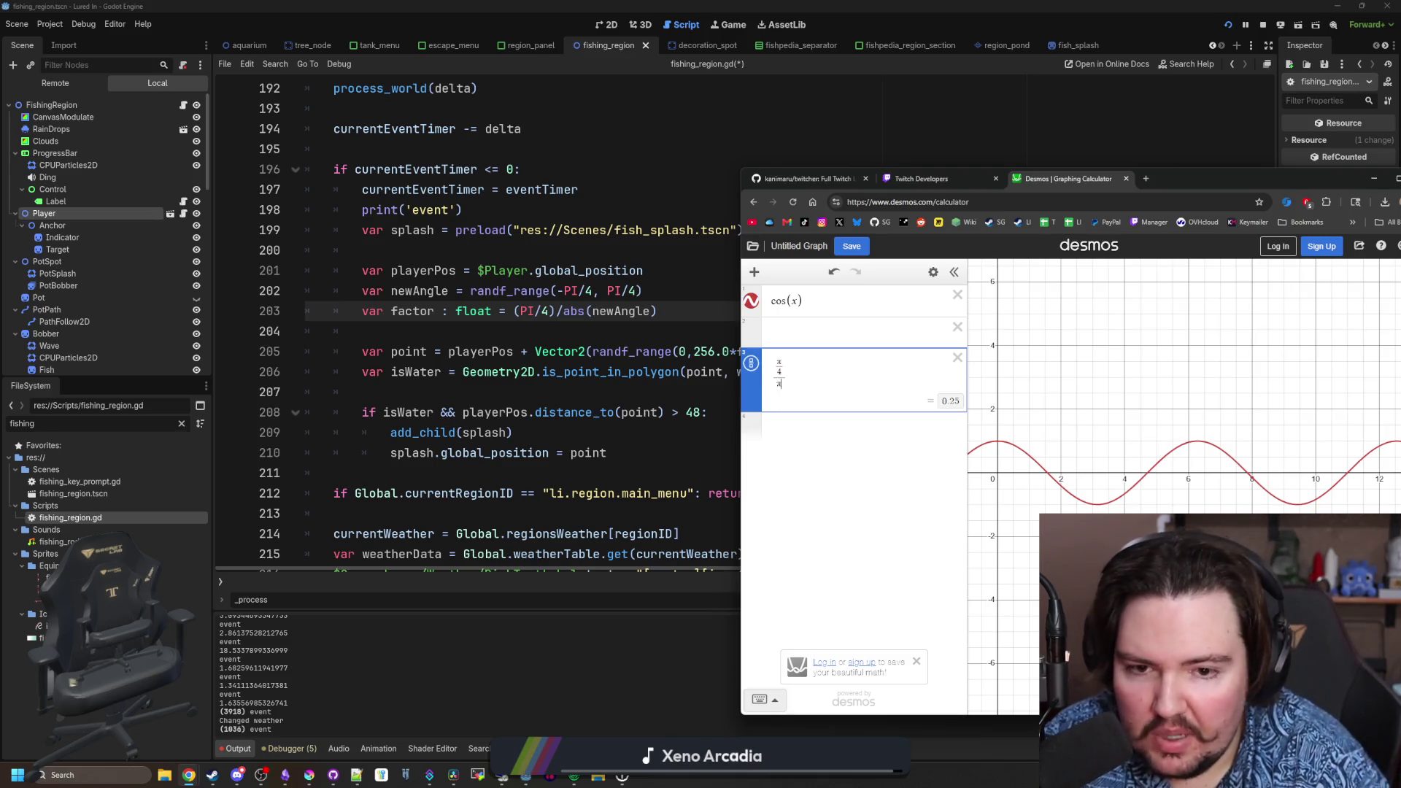
key(BackSpace)
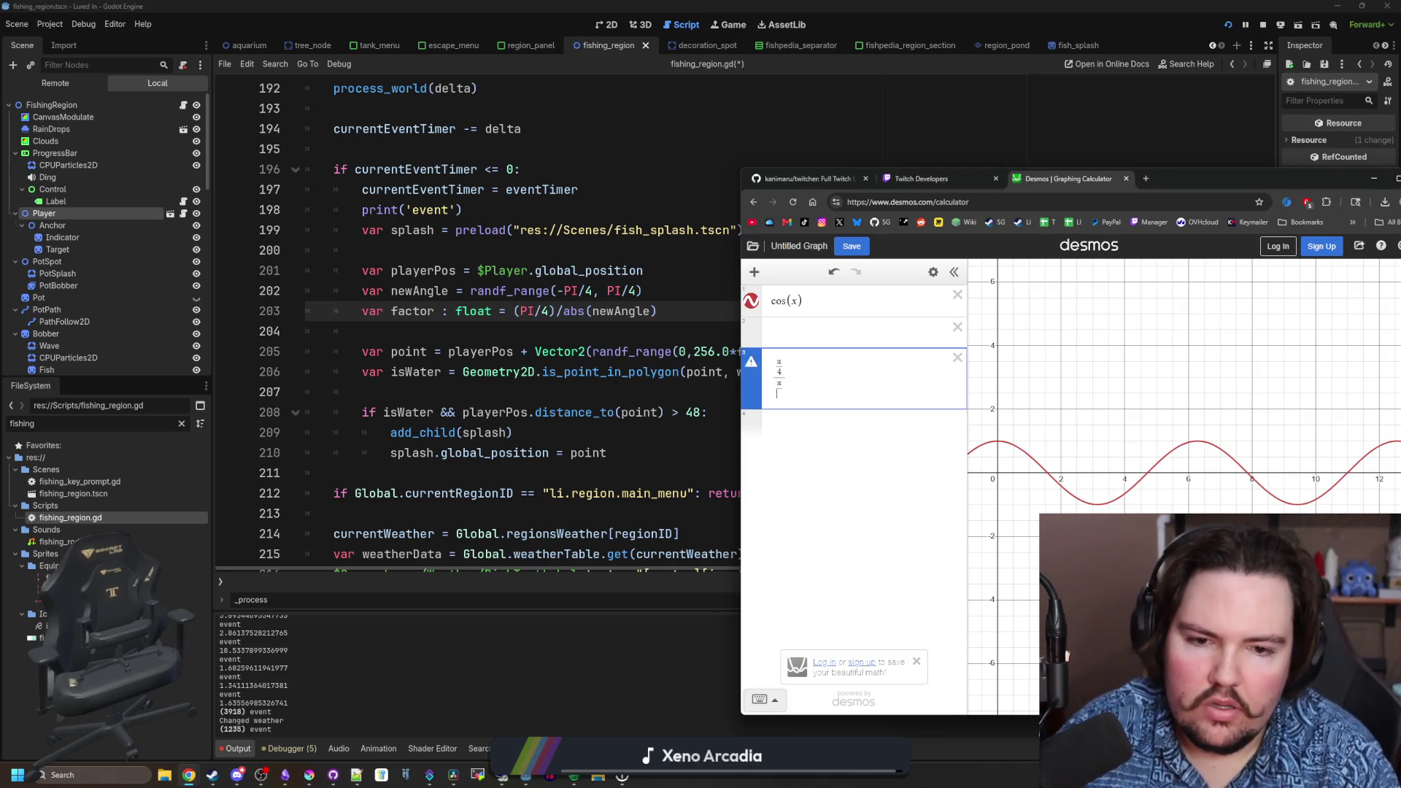
text(2)
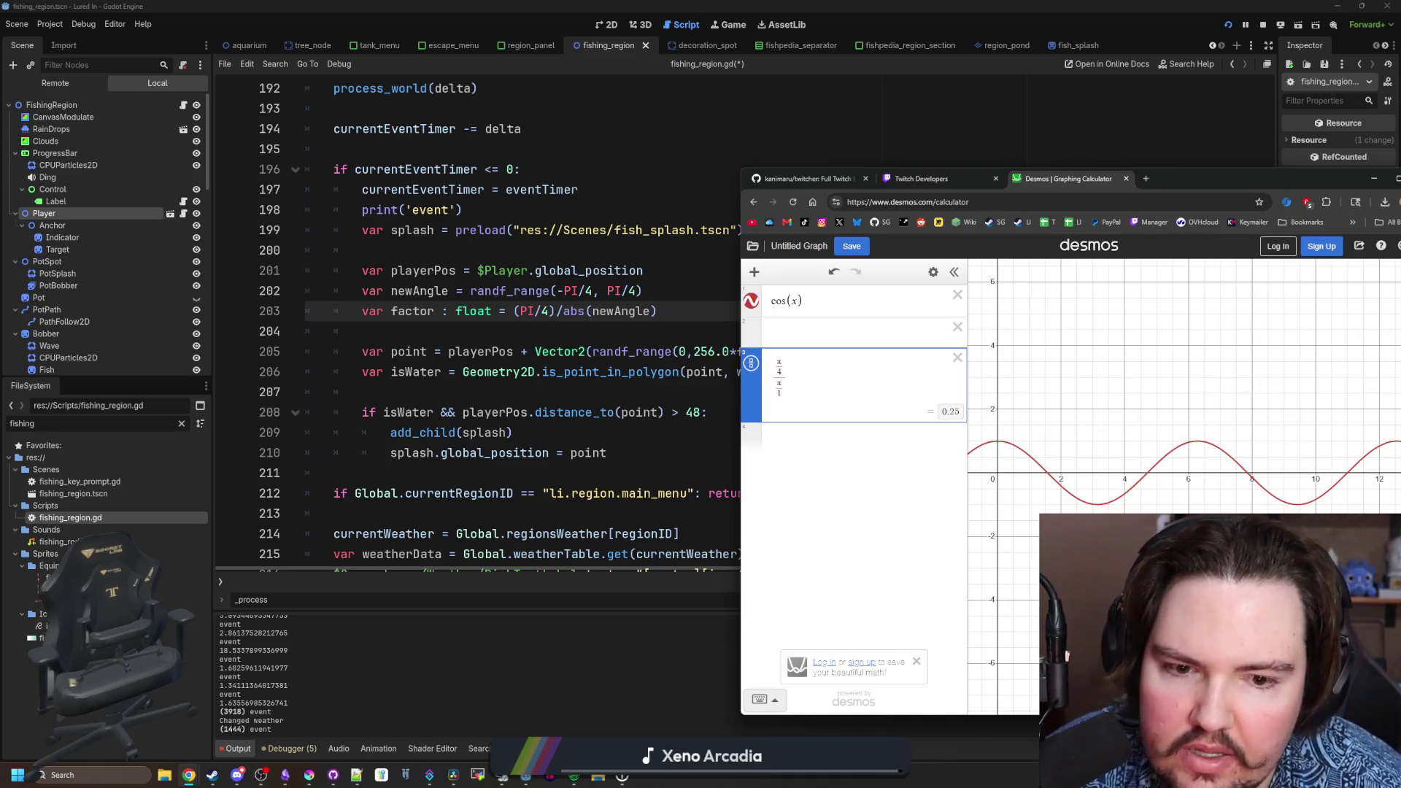
key(alt+Tab)
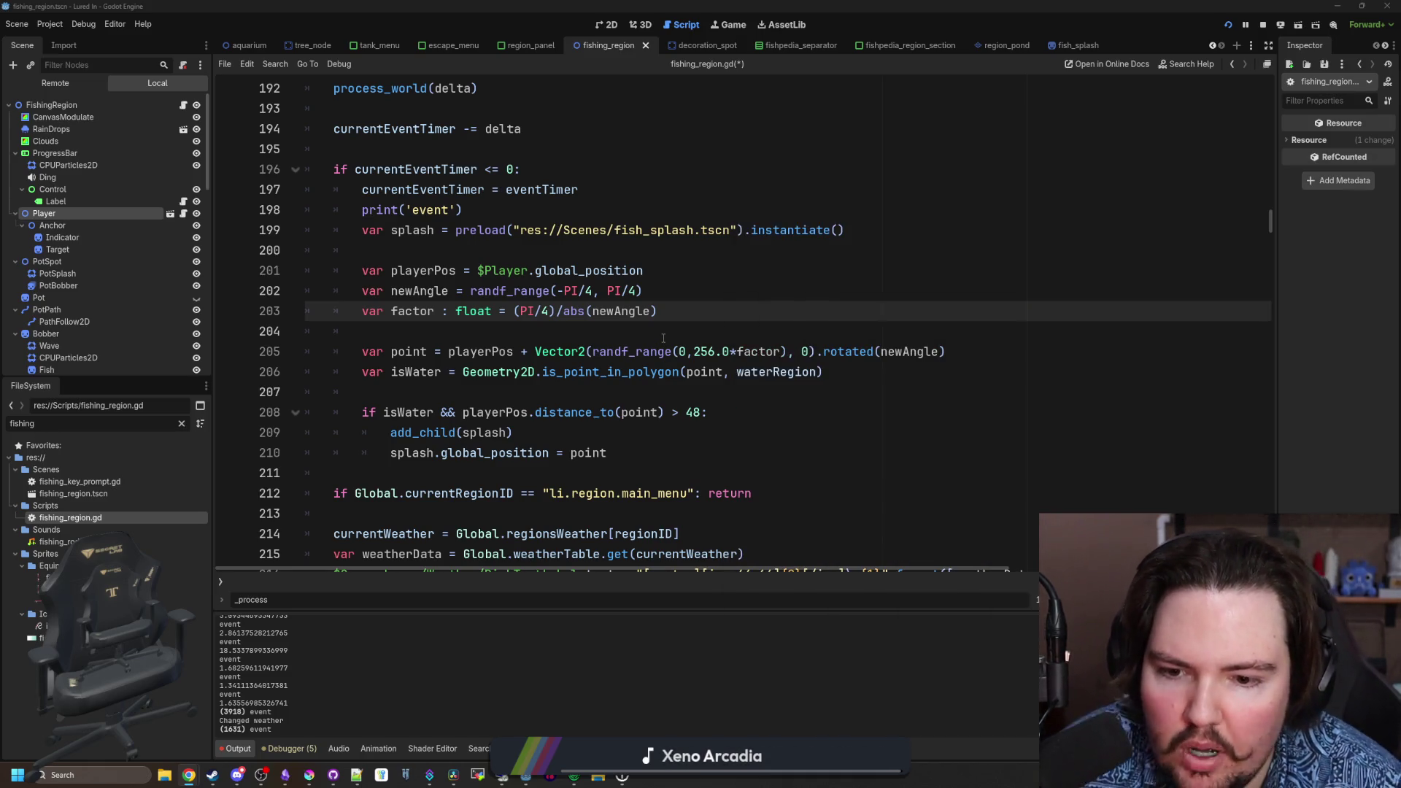
- Run the game, travel to Ocean and cast to test the (PI/4)/abs(newAngle) splashes
click(685, 296)
click(686, 304)
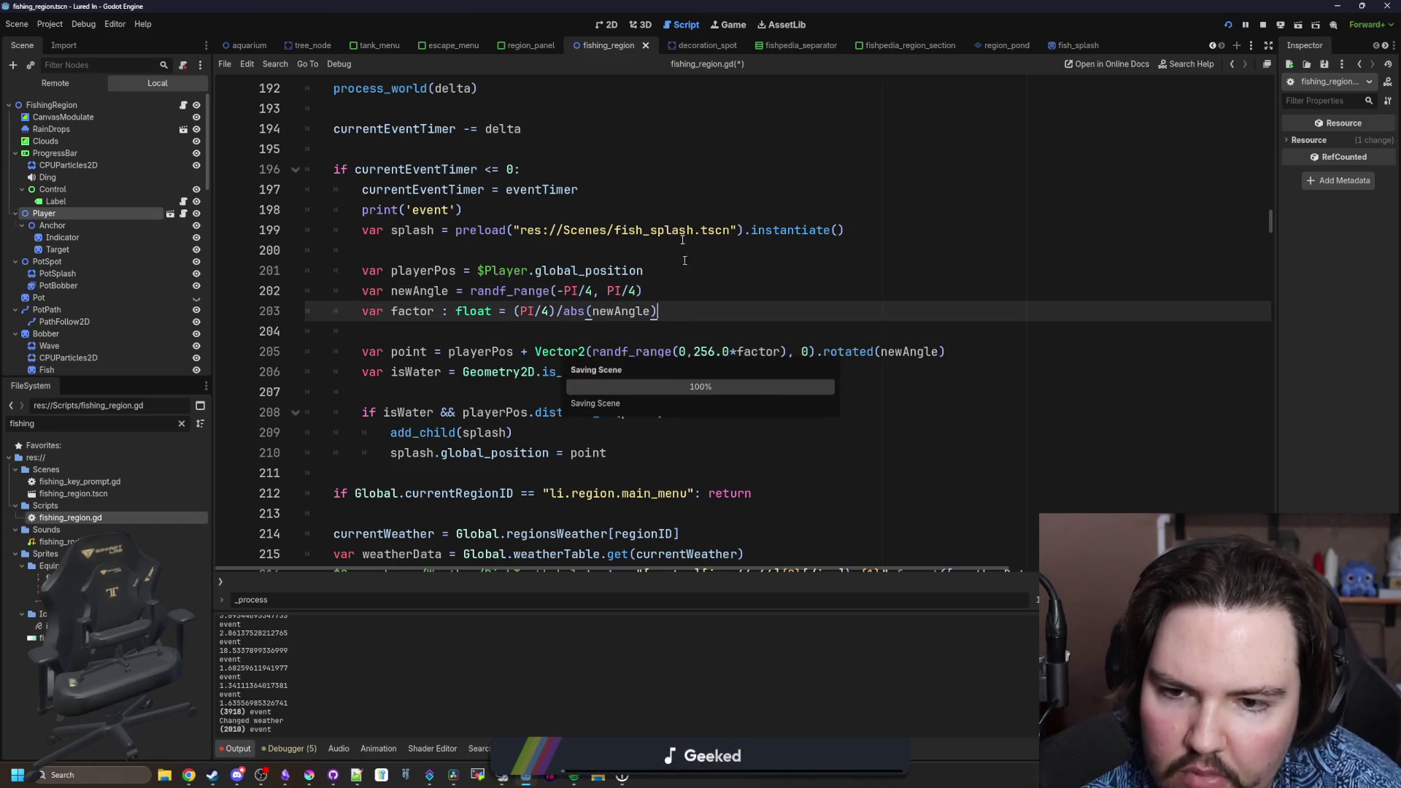
click(730, 24)
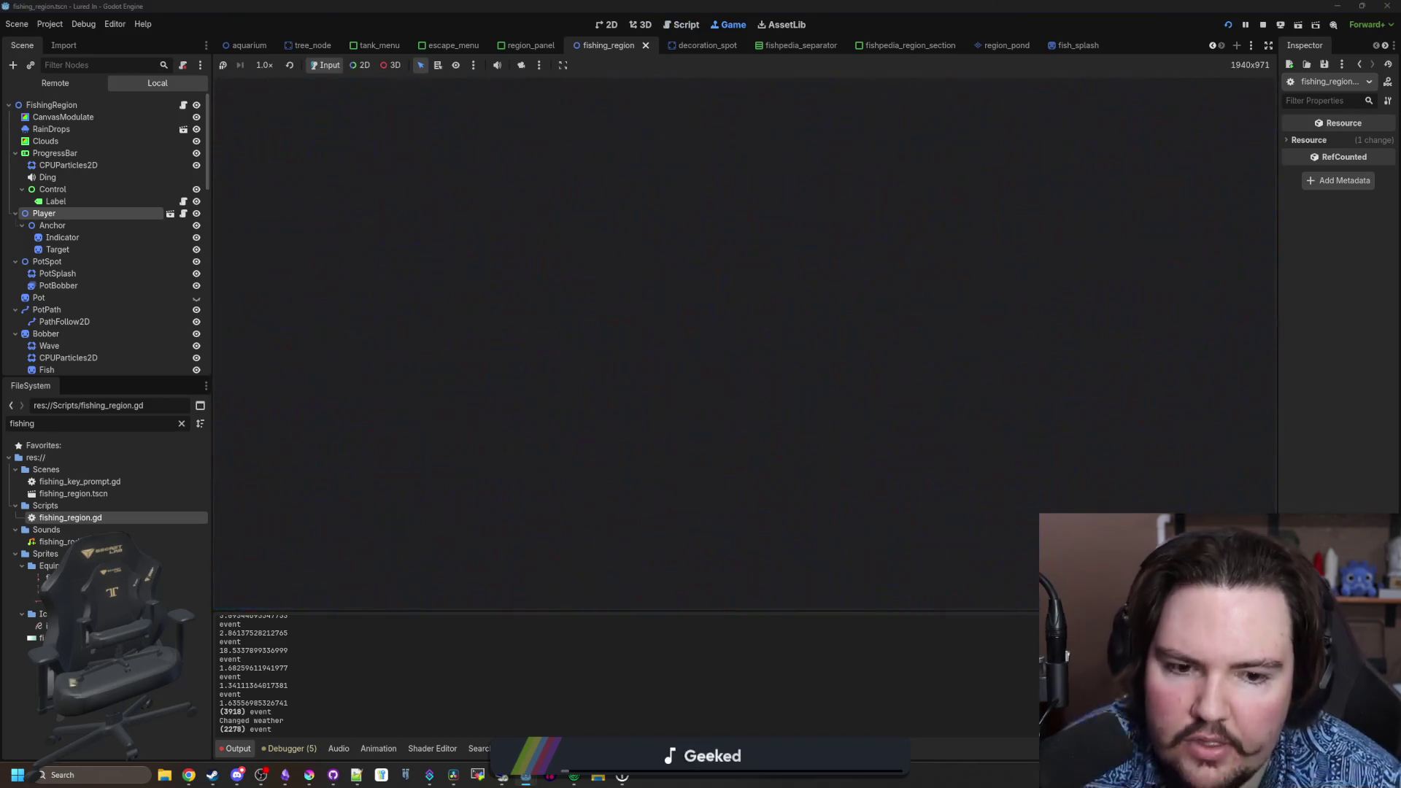
click(907, 378)
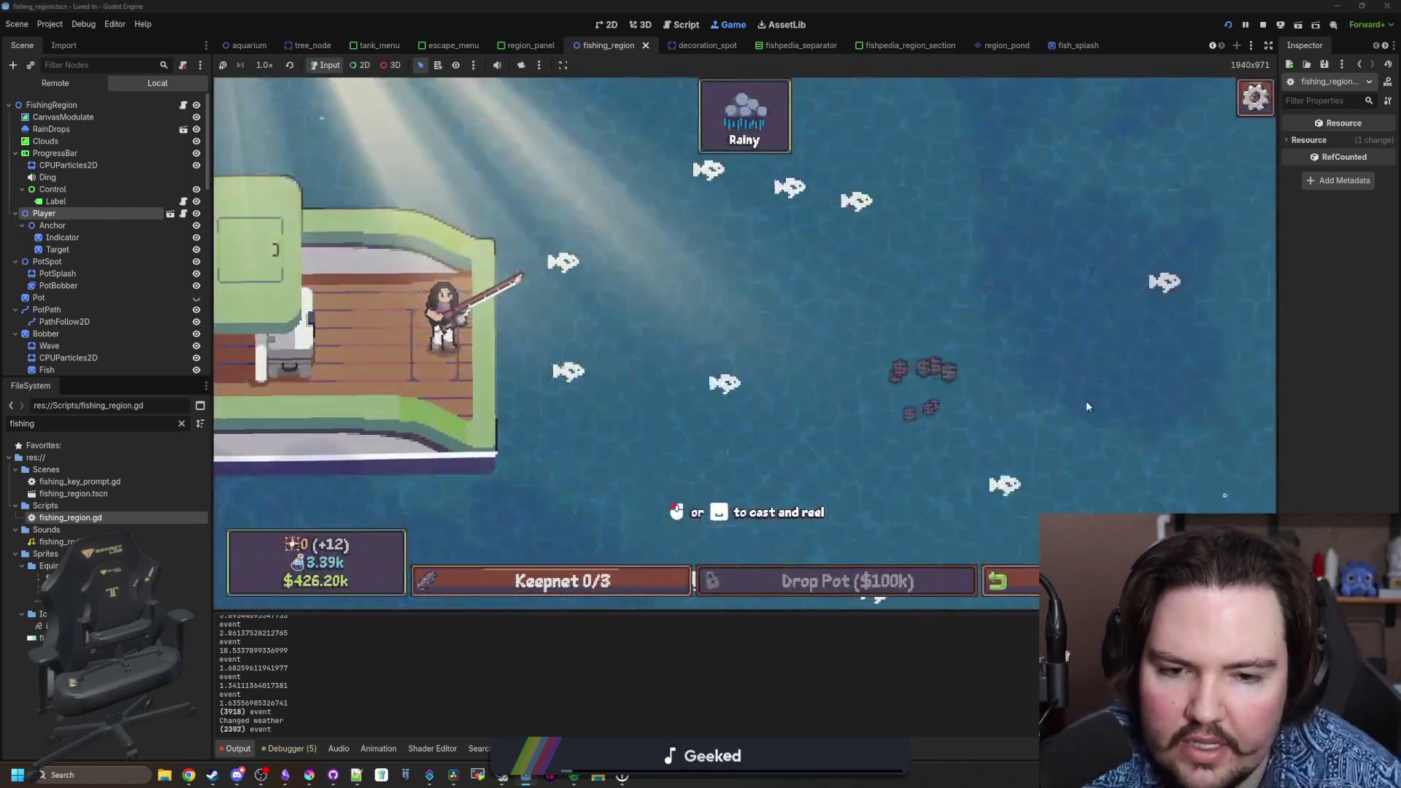
key(space)
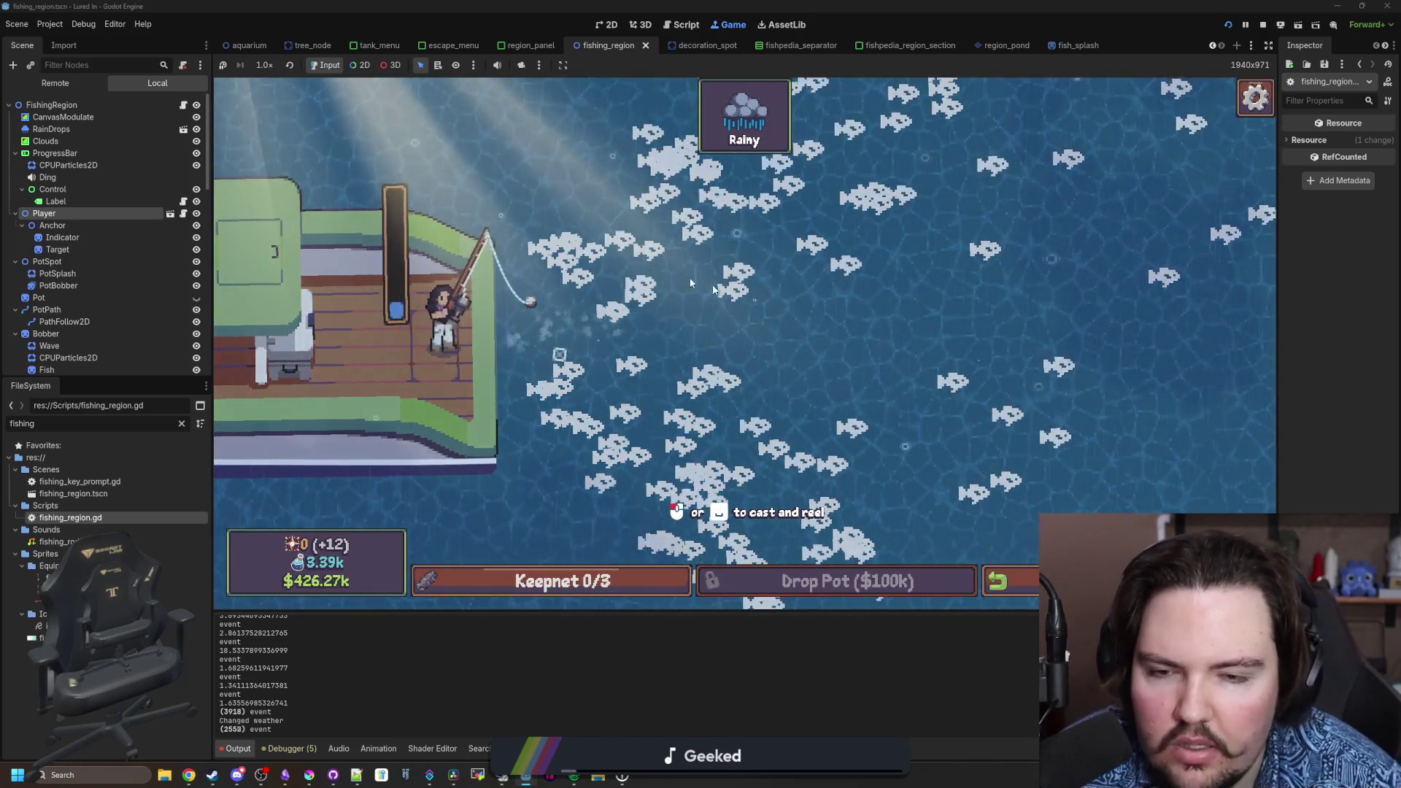
key(ctrl+F3)
- Change the line 203 numerator to PI/4.0 and save the script
scroll(772, 424, down, 3)
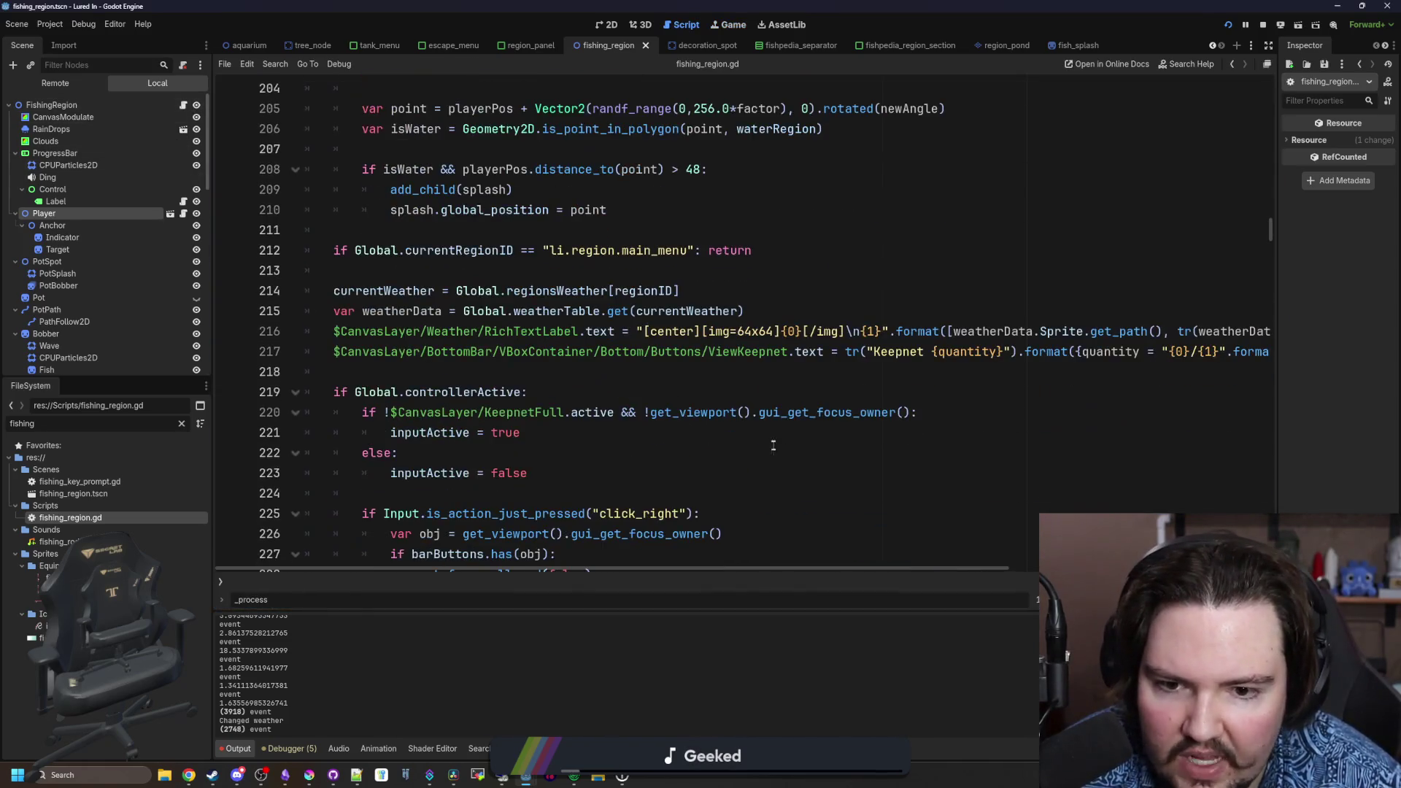
scroll(772, 424, up, 2)
scroll(771, 424, up, 1)
key(Down)
key(Down)
scroll(551, 363, up, 2)
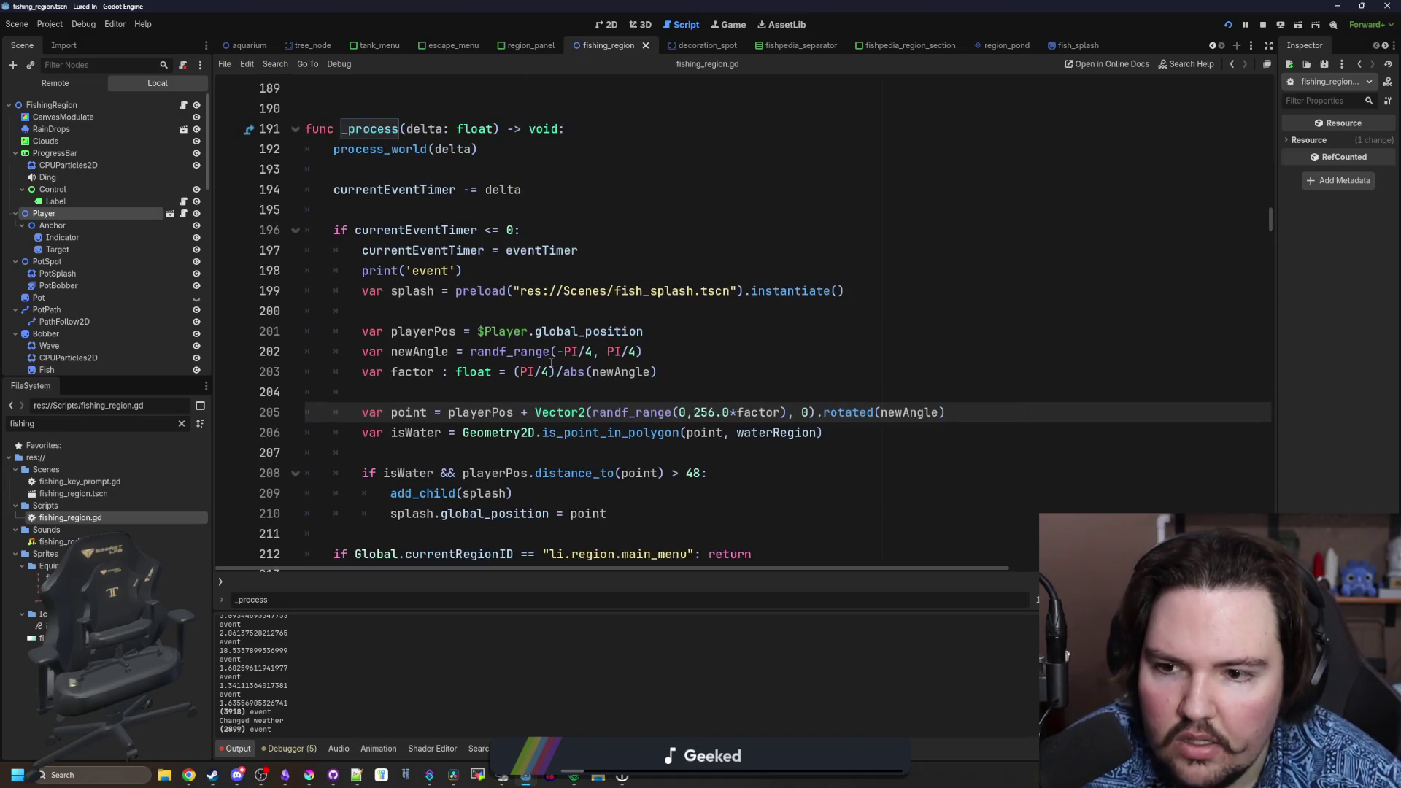
click(466, 389)
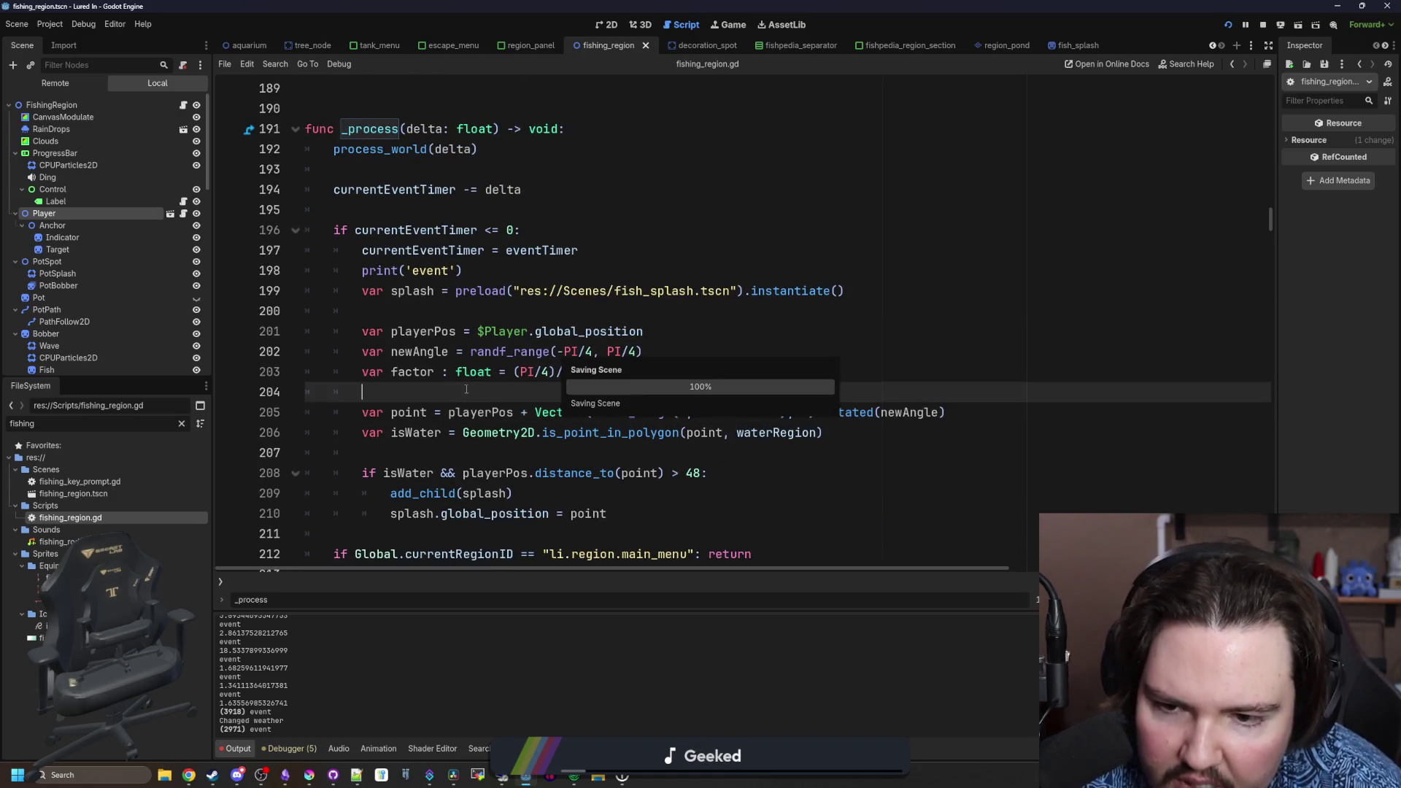
click(549, 372)
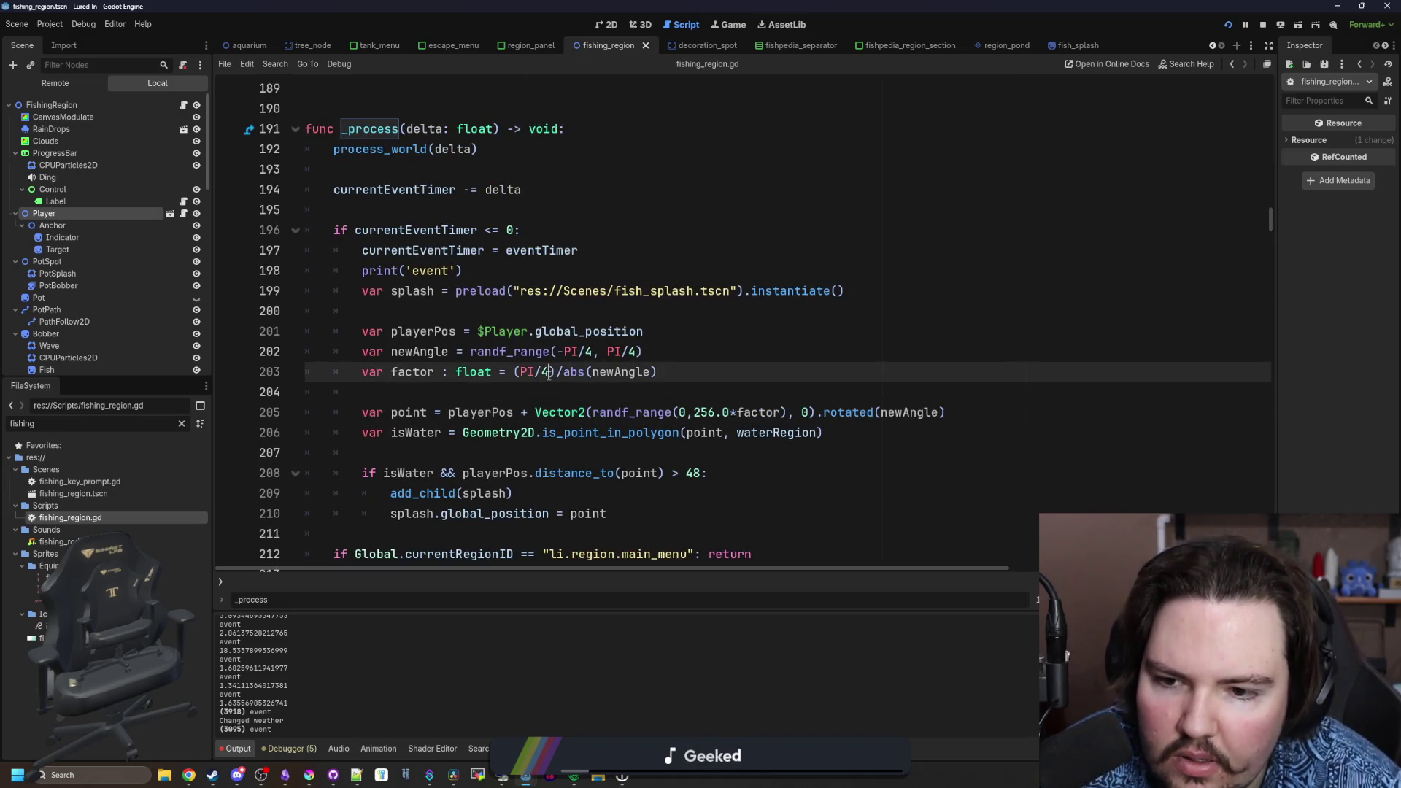
click(748, 358)
key(ctrl+s)
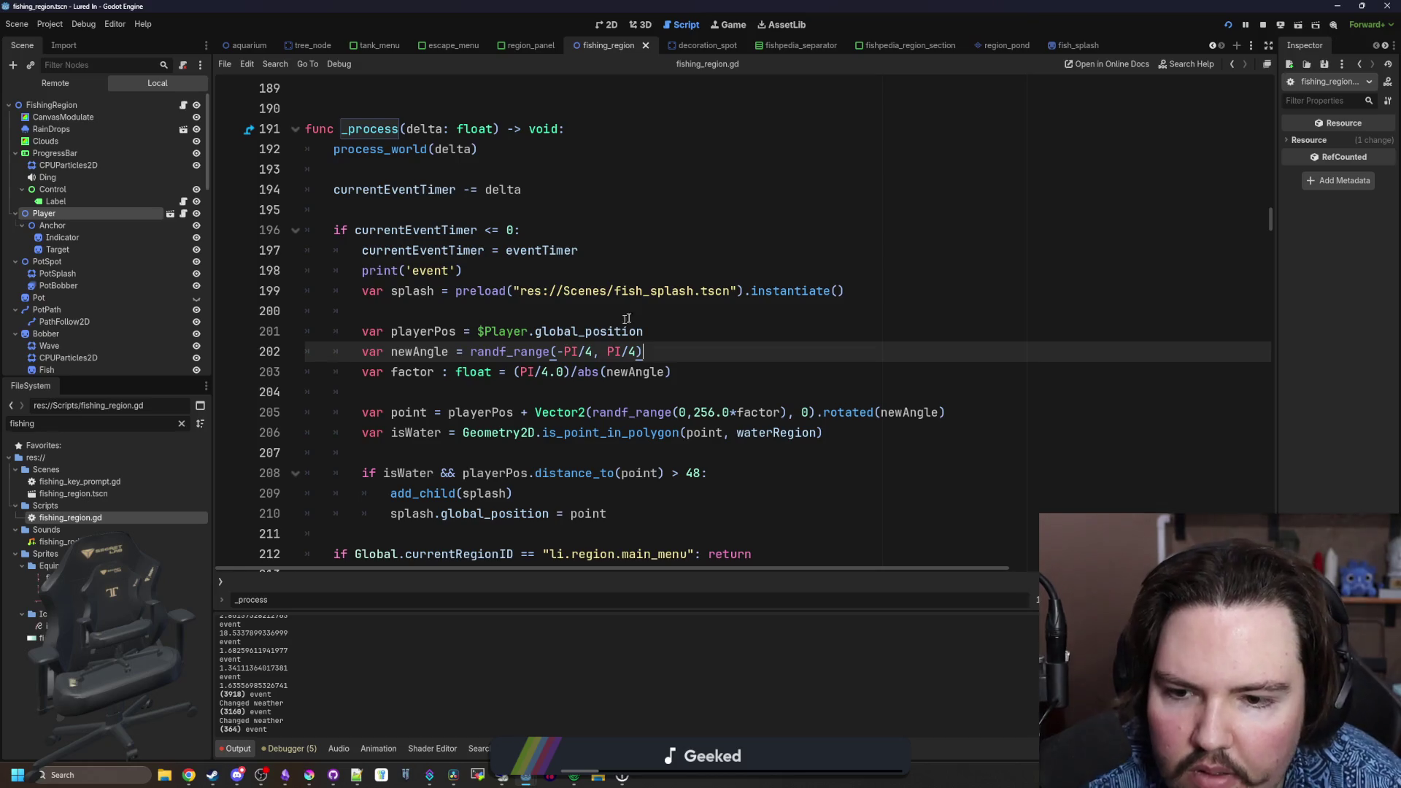
- Show the running game with the Desmos calculator moved over it toward the centre
click(722, 24)
key(alt+Tab)
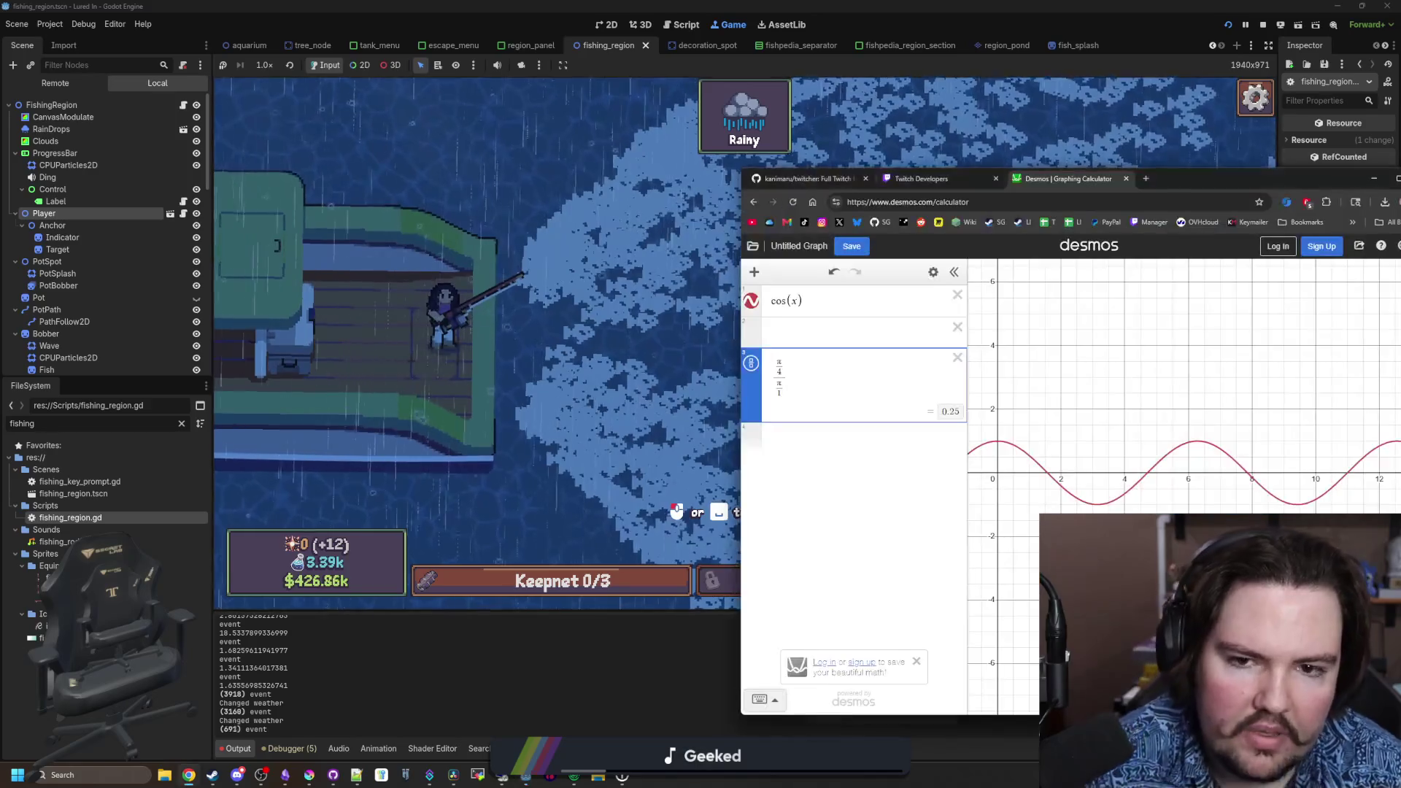
drag(1195, 182, 884, 181)
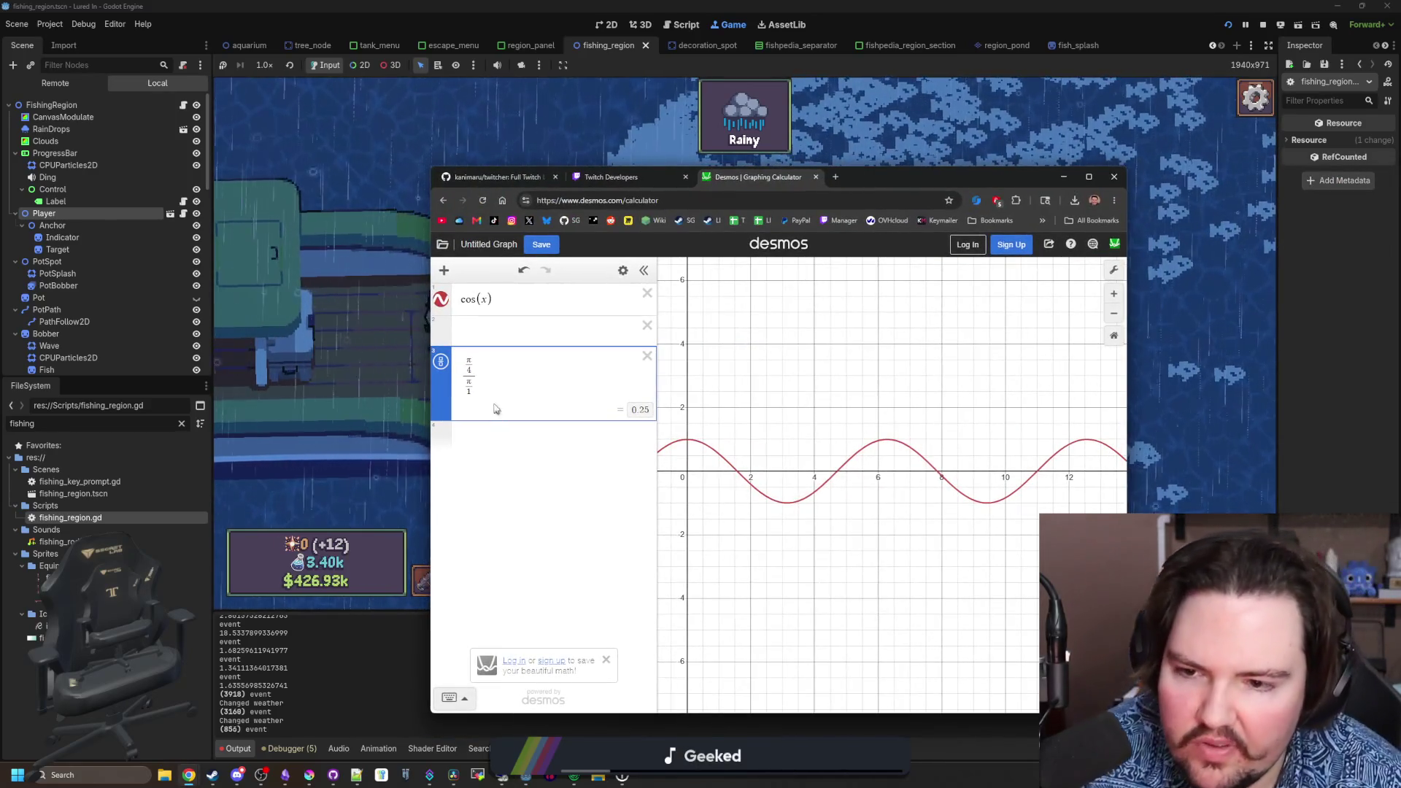
- In Desmos, define f = (π/4) and add a row f/1 evaluating to 0.785398163397
click(470, 381)
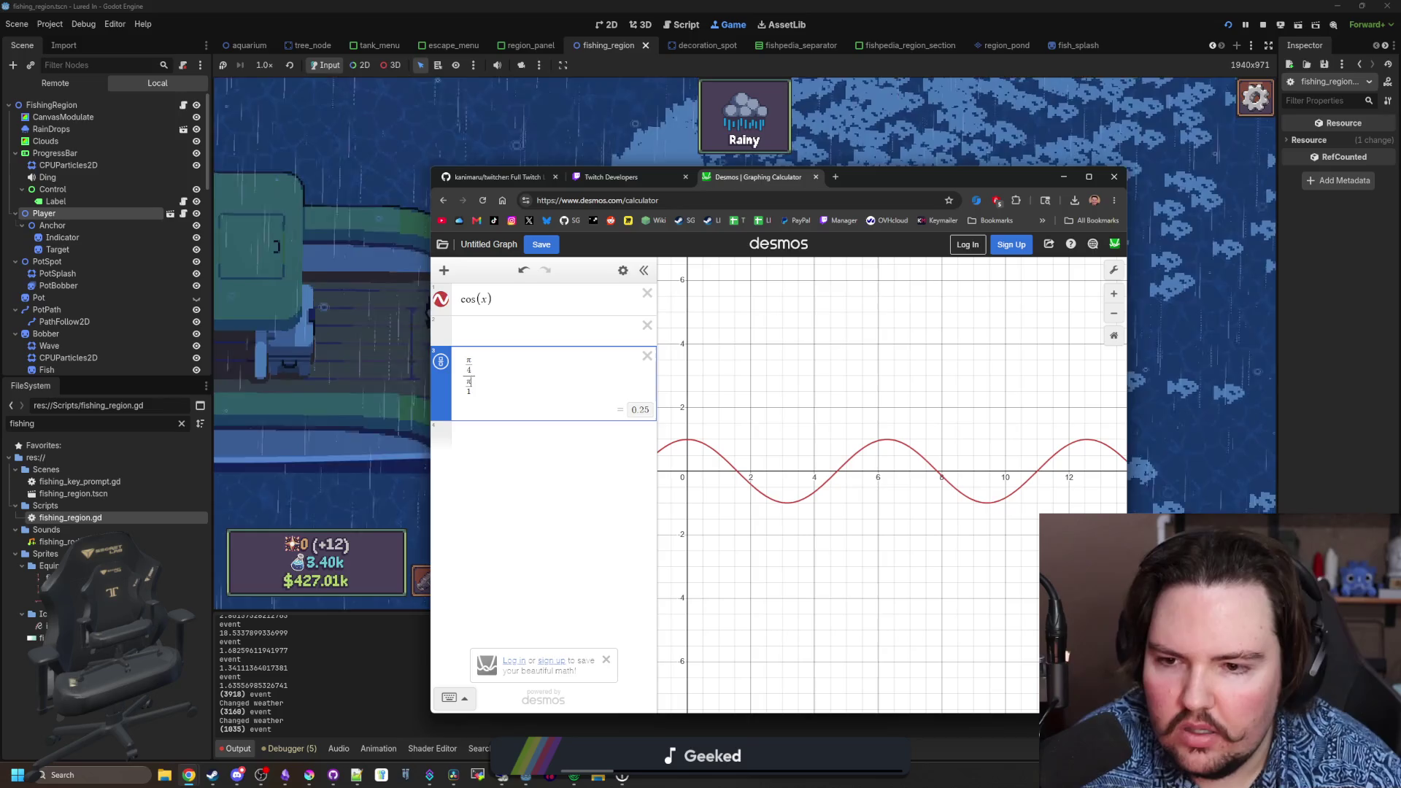
key(BackSpace)
key(BackSpace)
key(BackSpace)
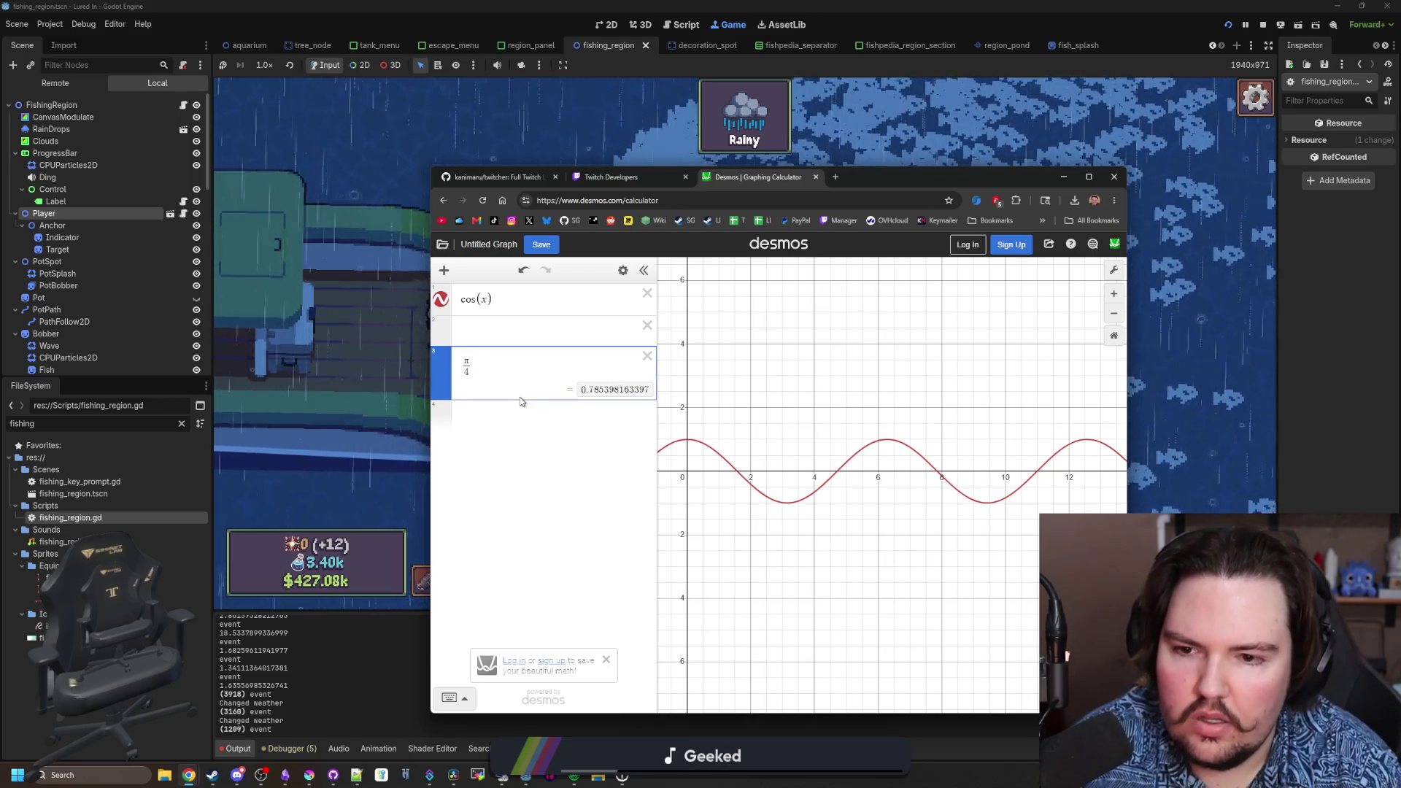
text((π/4)
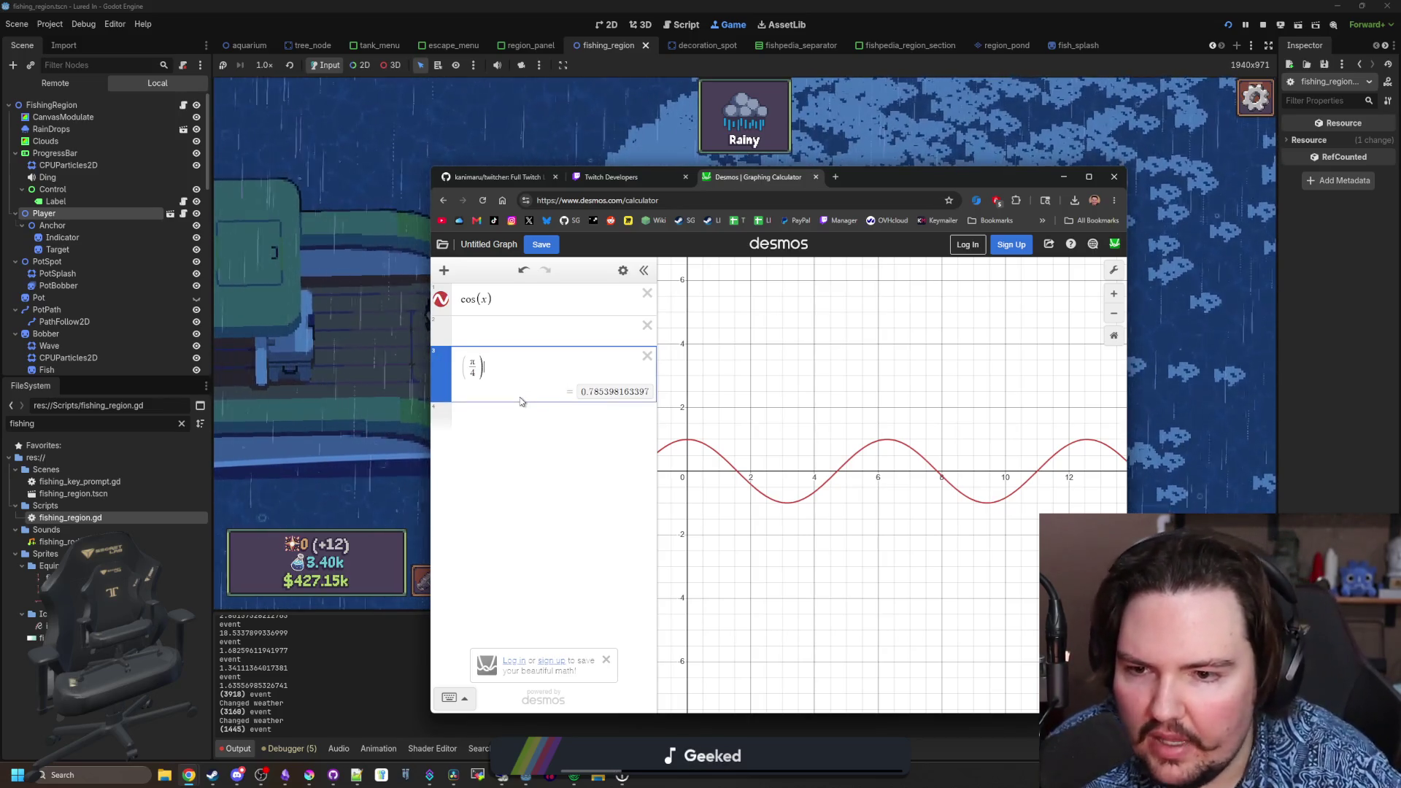
text())
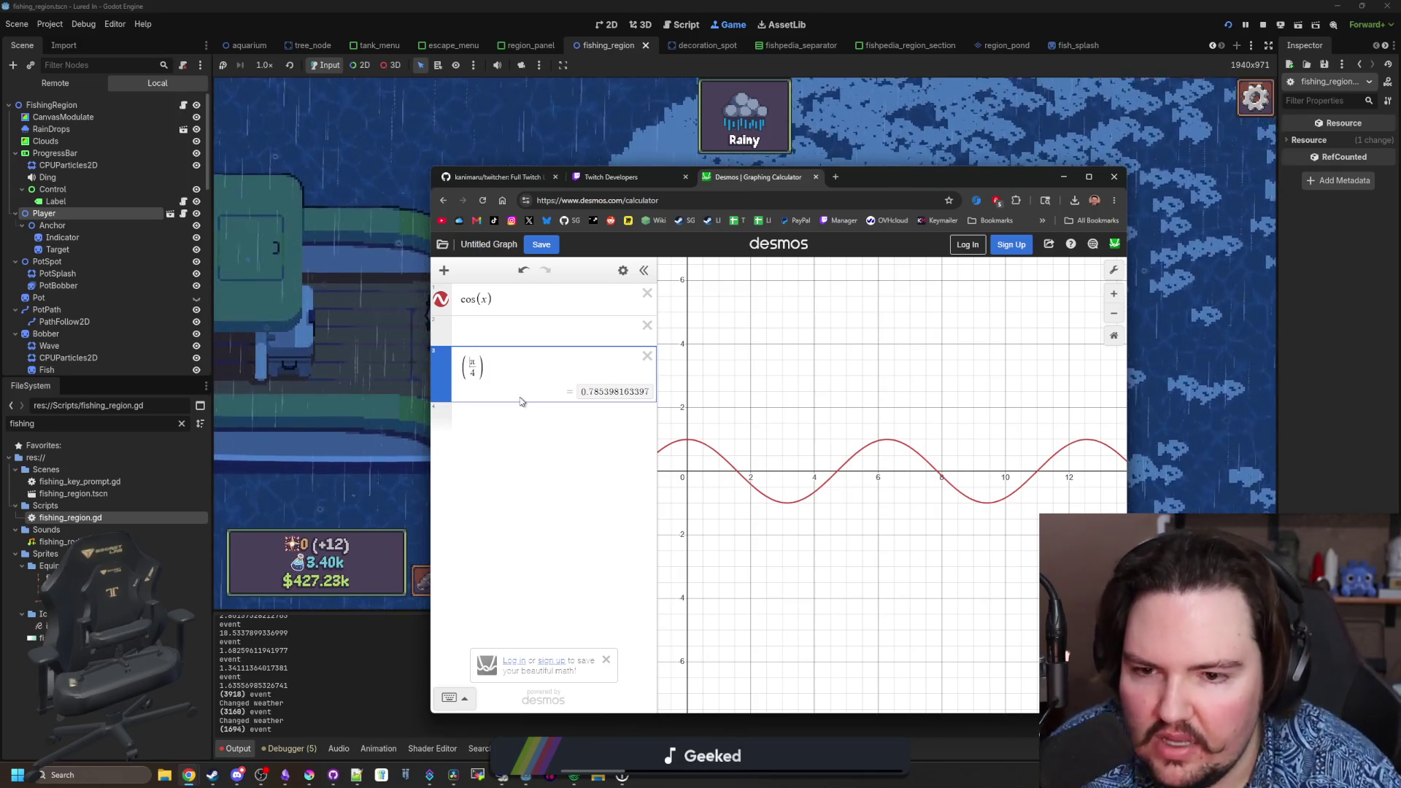
key(Home)
text(f)
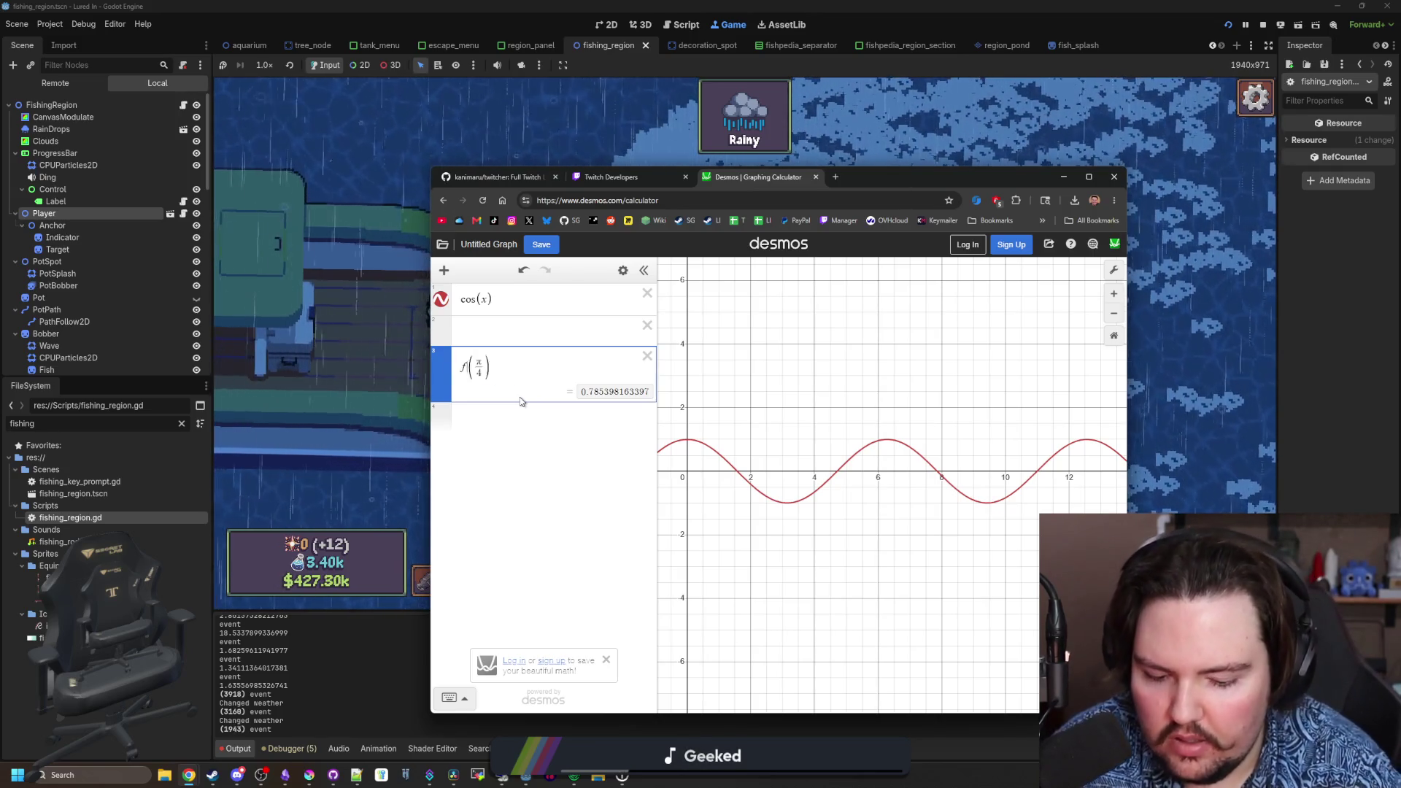
text(=)
key(Return)
text(f)
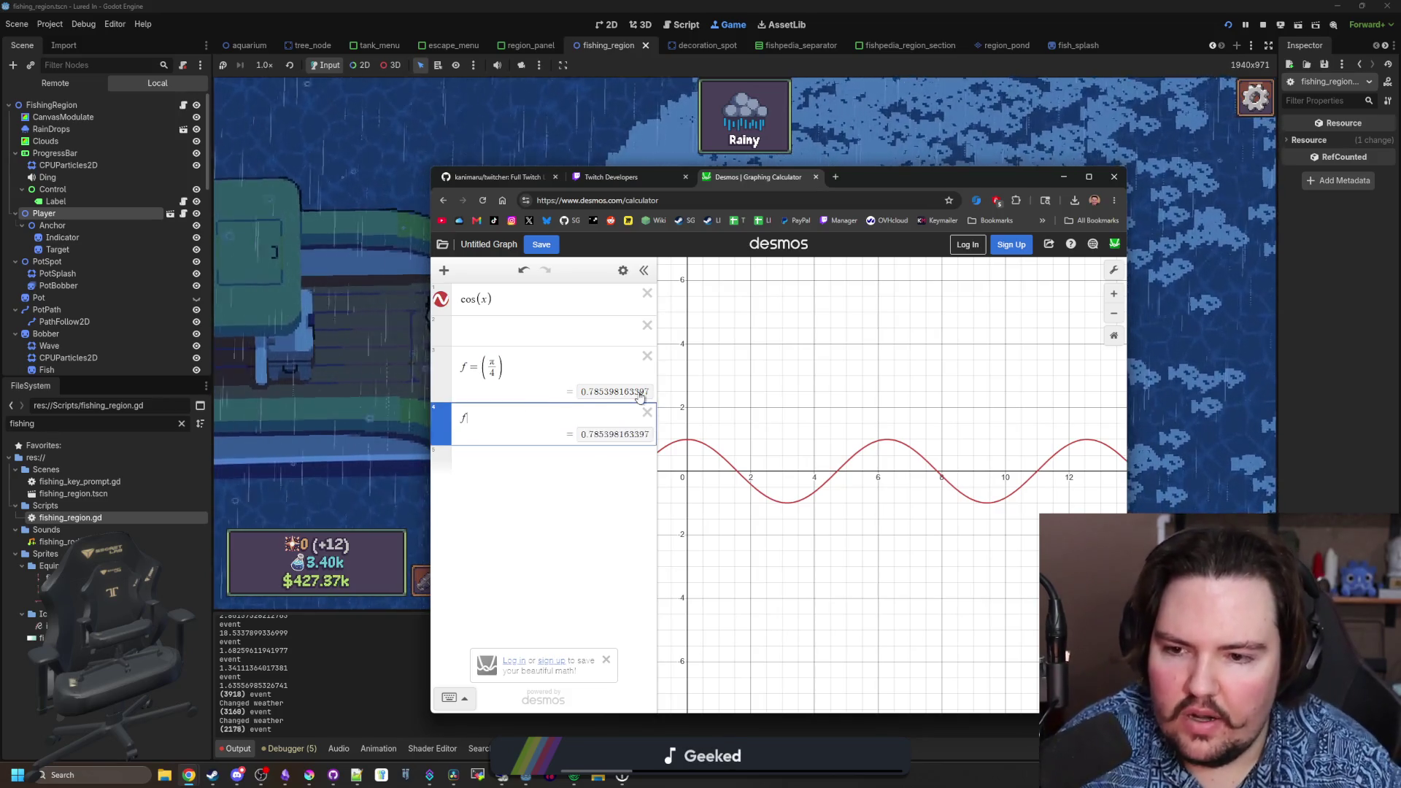
text(()
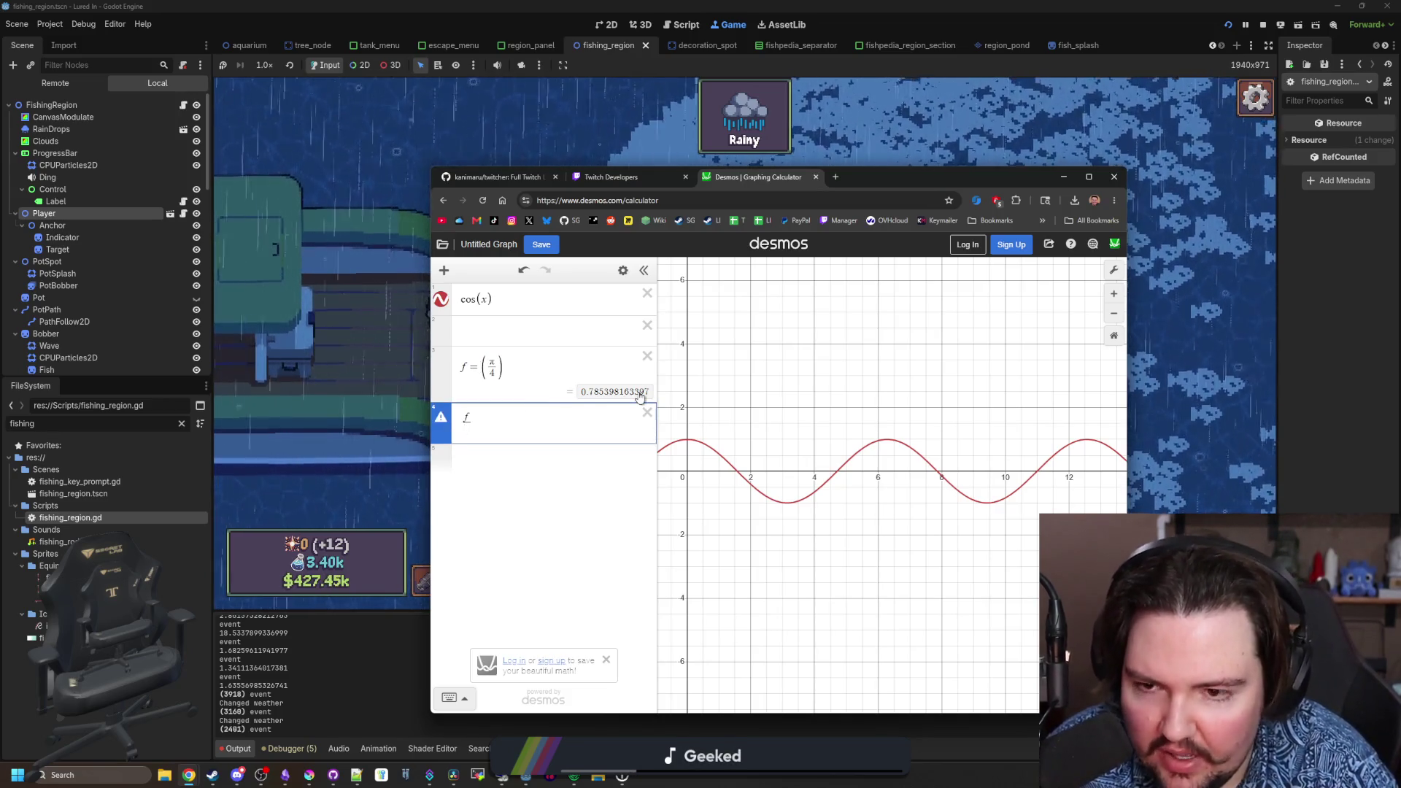
text(/)
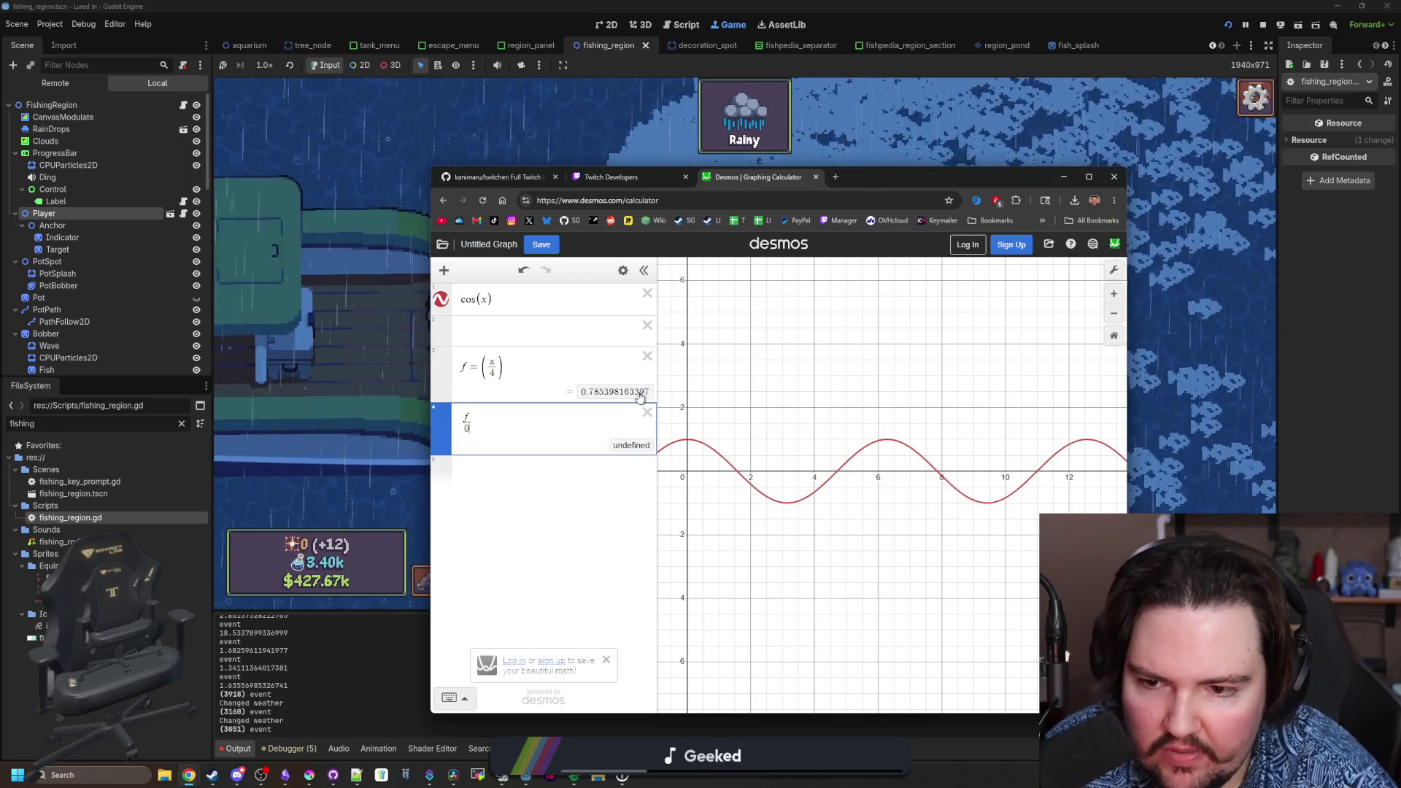
text(1)
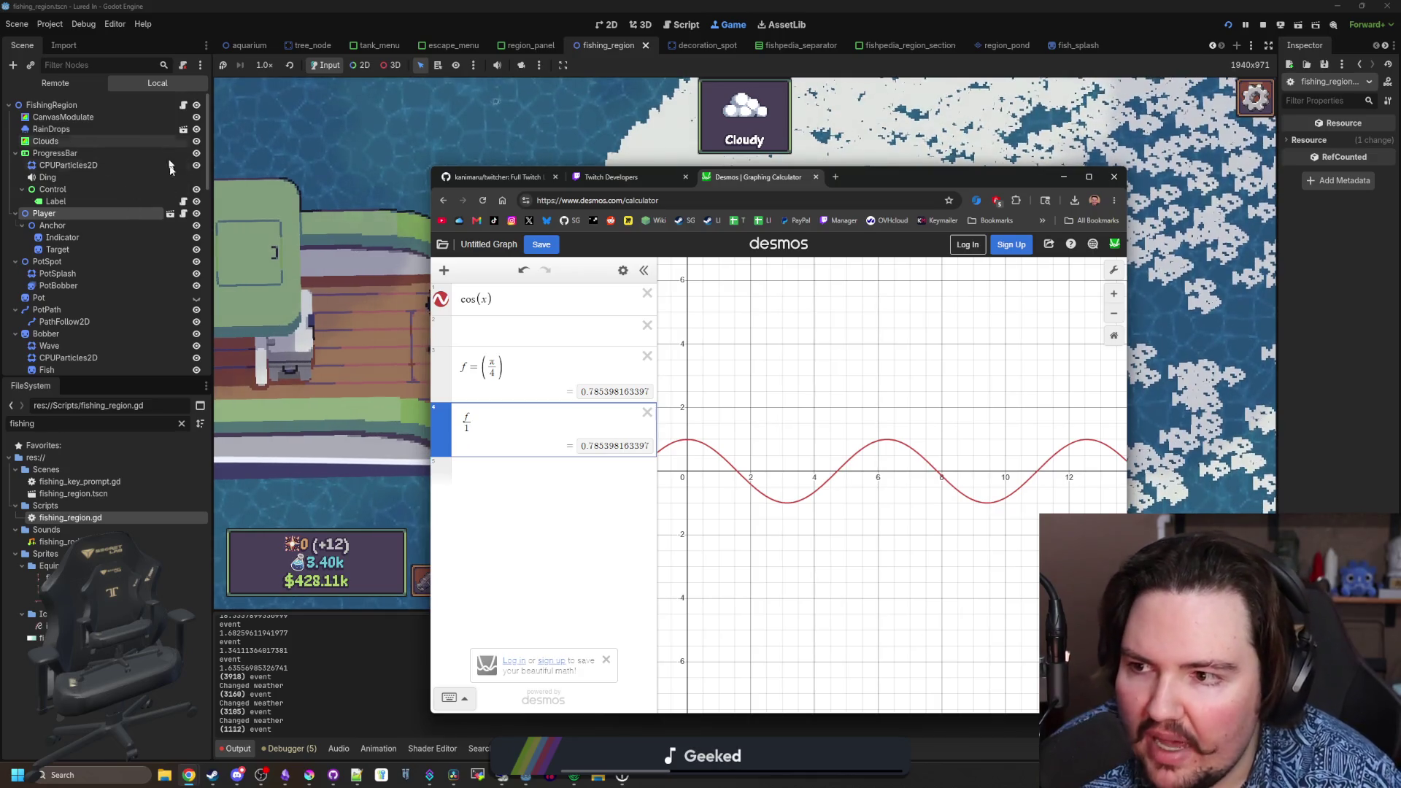
- Edit line 203 to (PI/4.0)/abs(newAngle+1.0) and save fishing_region.gd
click(185, 108)
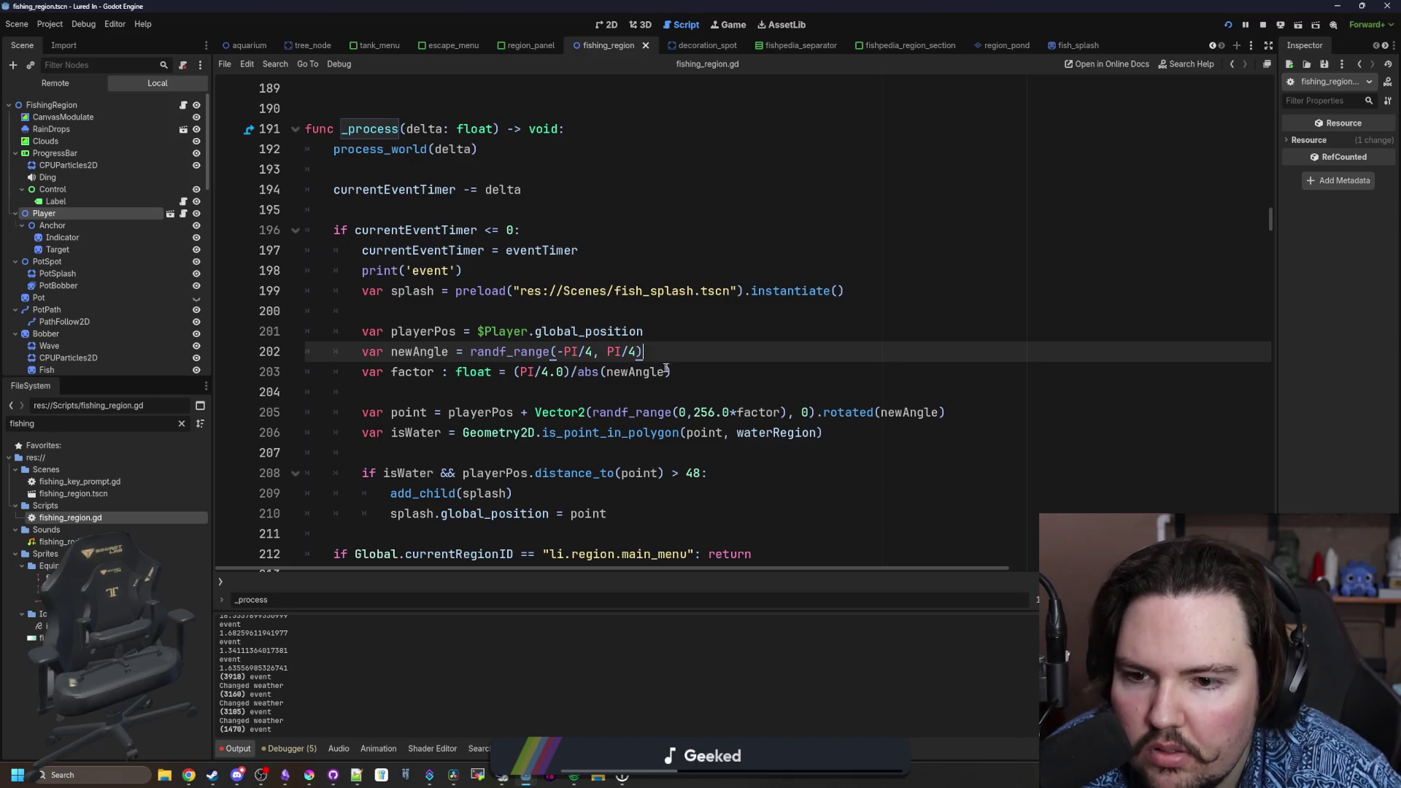
click(693, 369)
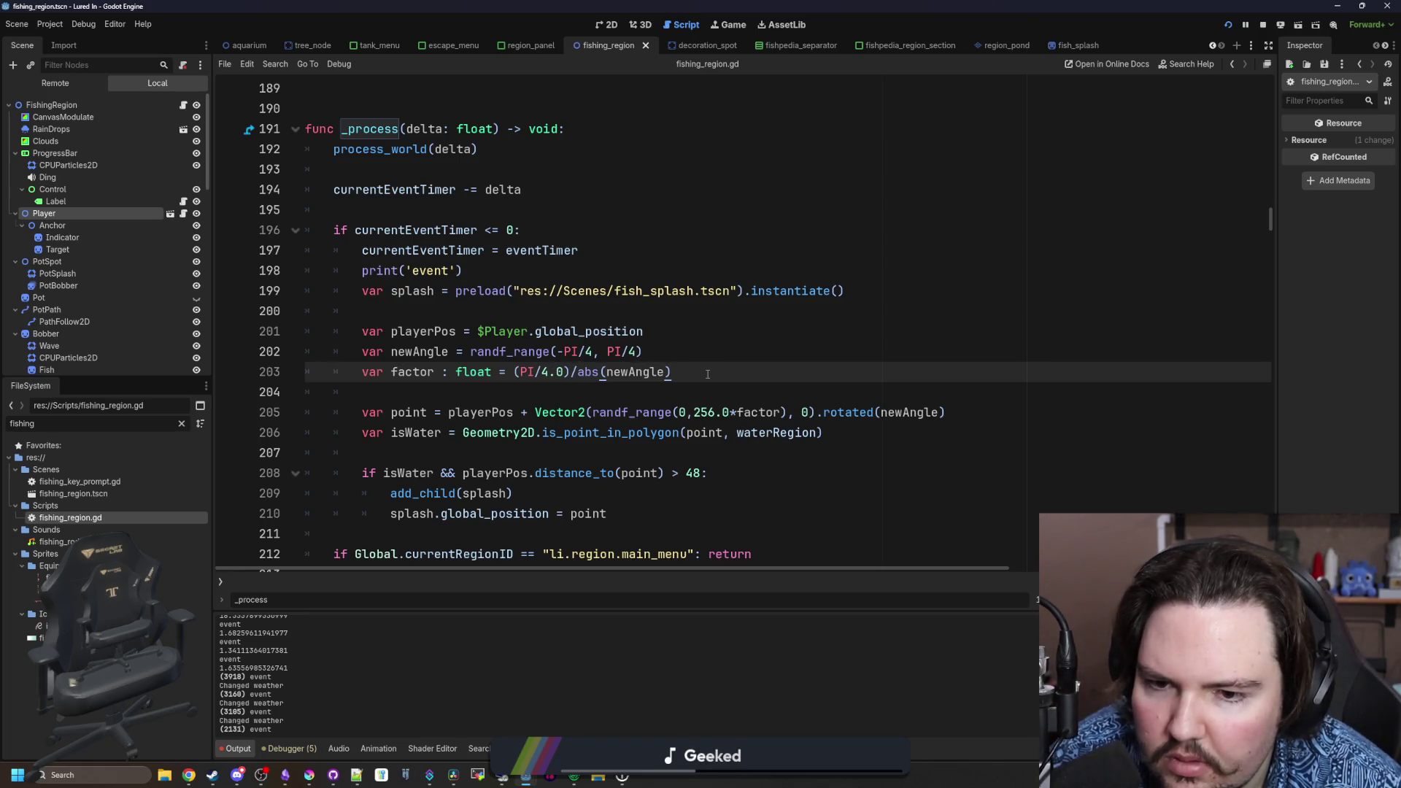
mouse_move(189, 775)
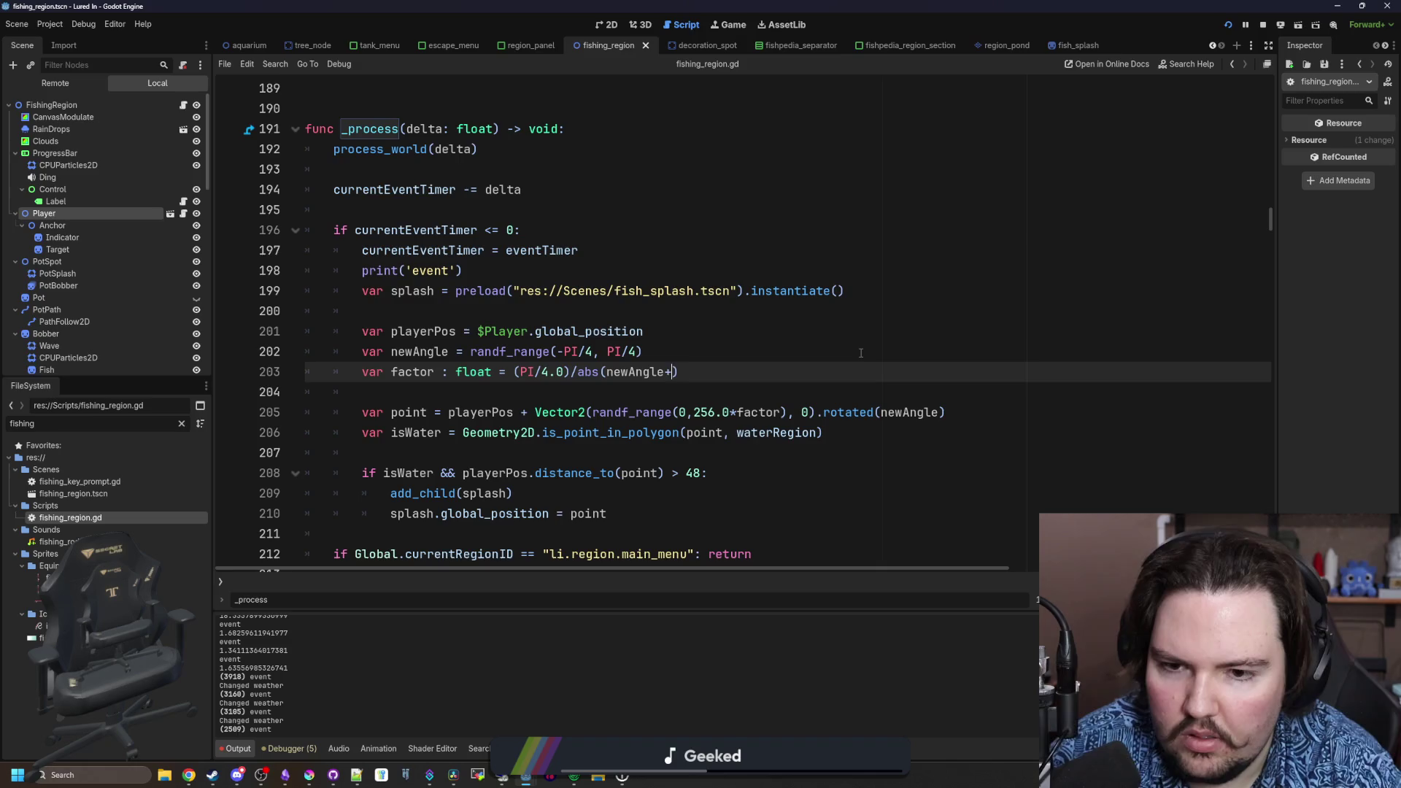
key(shift+Home)
key(ctrl+s)
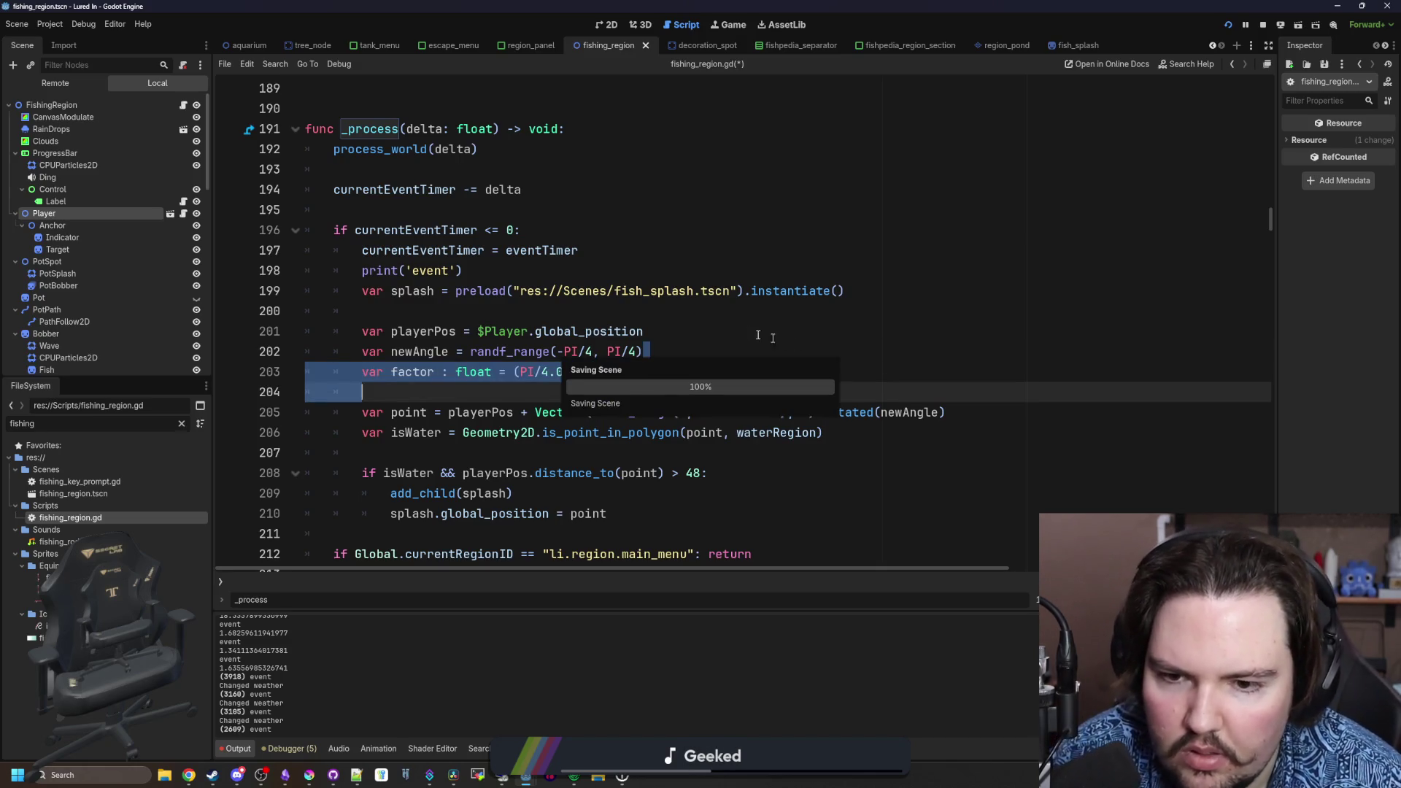
- Test the splashes in the Ocean region, then return to the end of line 203
click(731, 25)
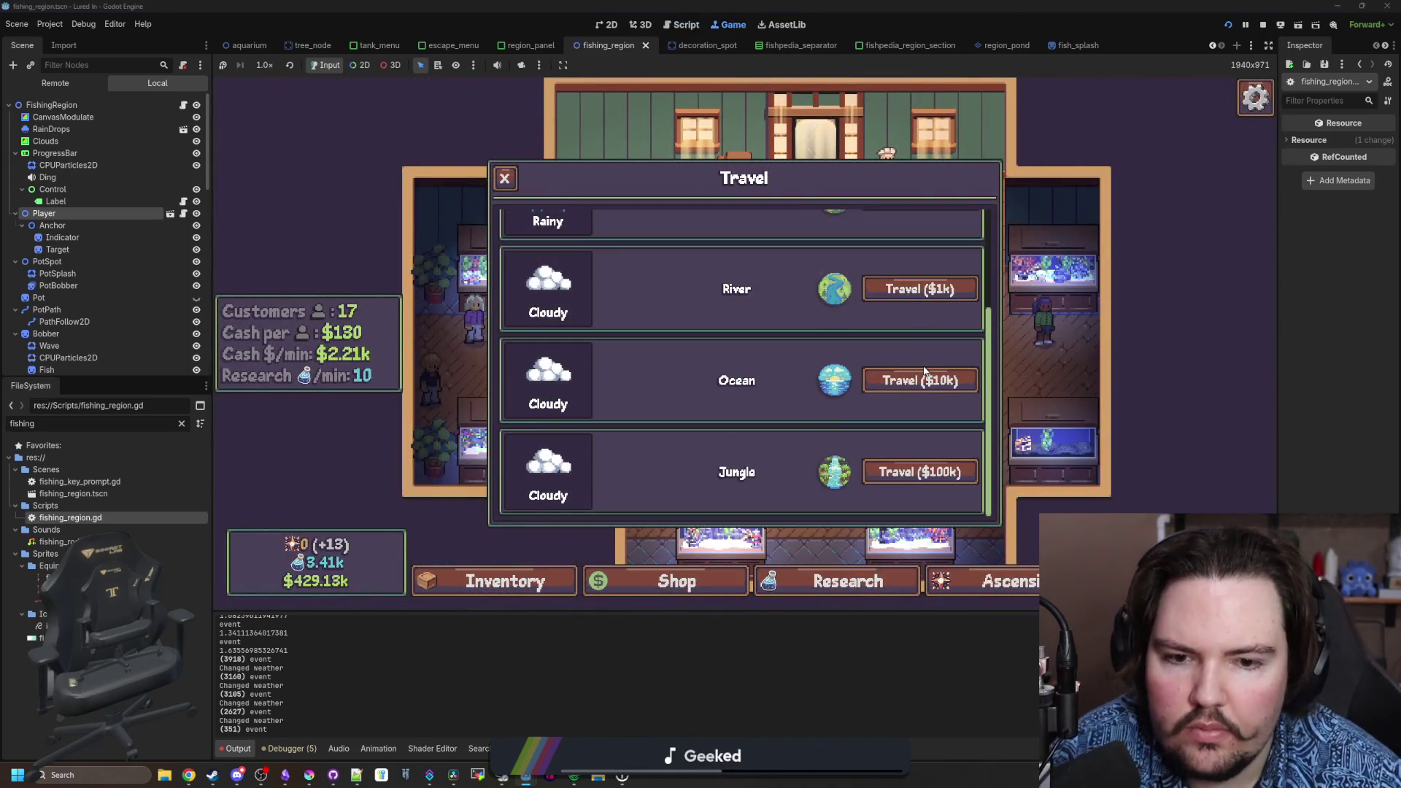
click(922, 373)
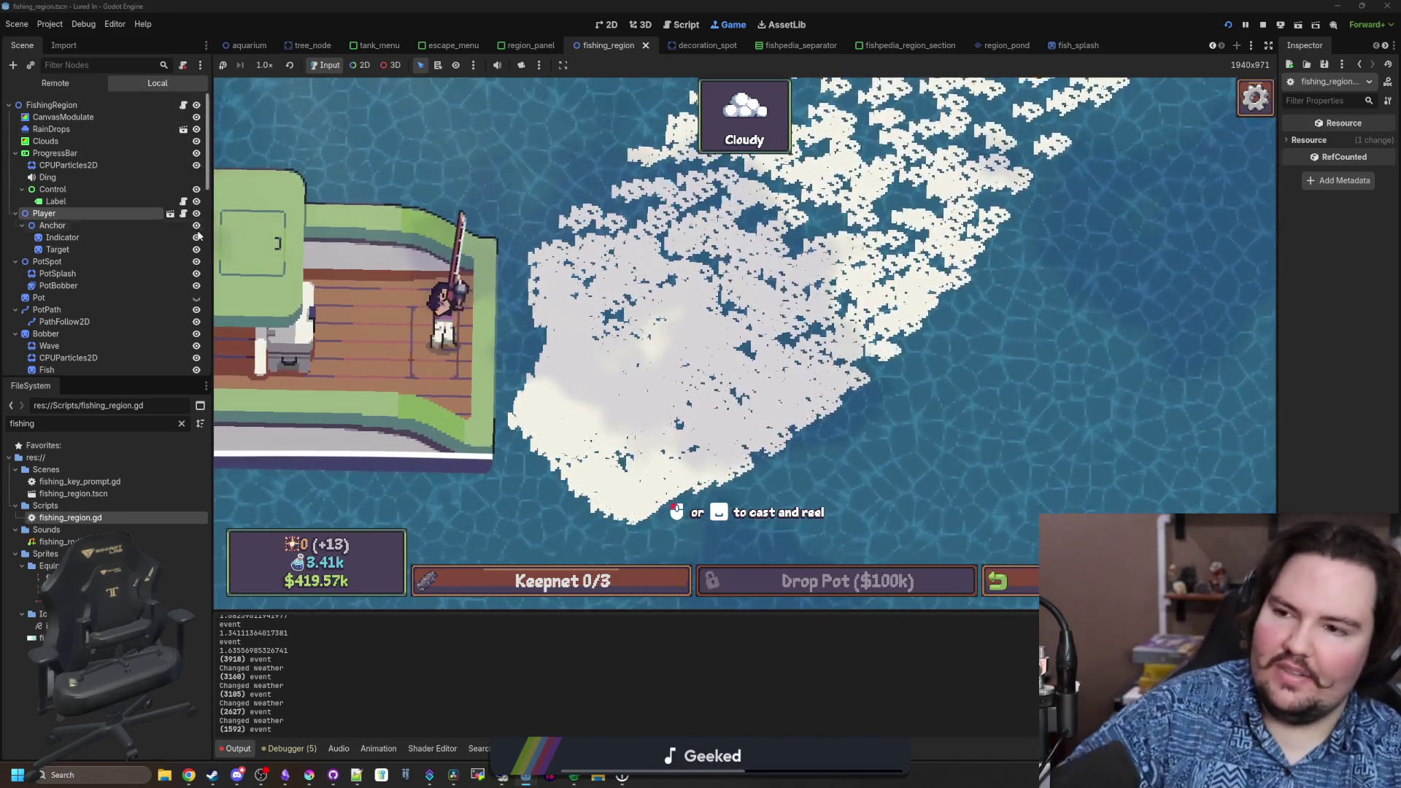
click(182, 107)
click(619, 391)
click(697, 371)
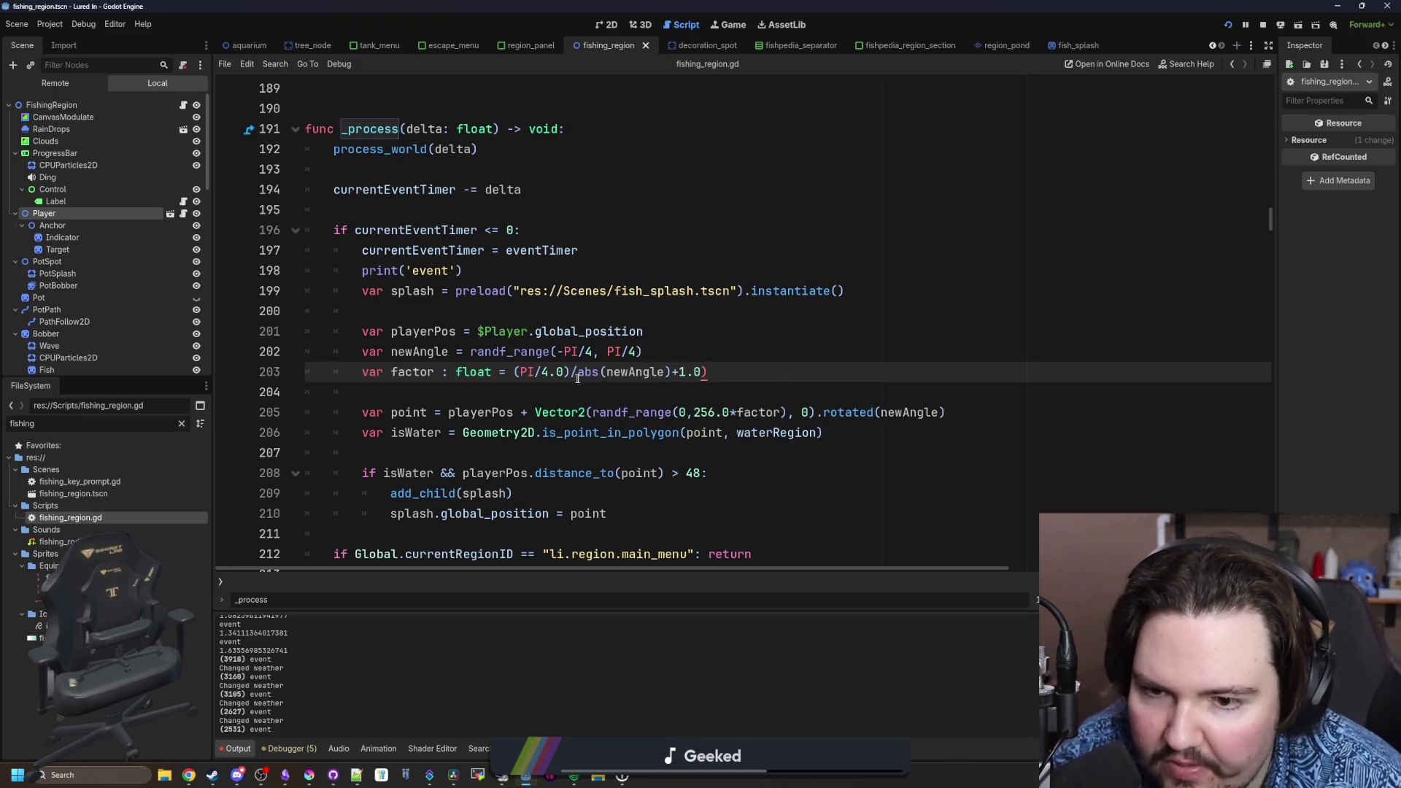
- Add the missing '(' so line 203 reads (PI/4.0)/(abs(newAngle)+1.0), save, and watch Ocean splashes
text(()
key(ctrl+s)
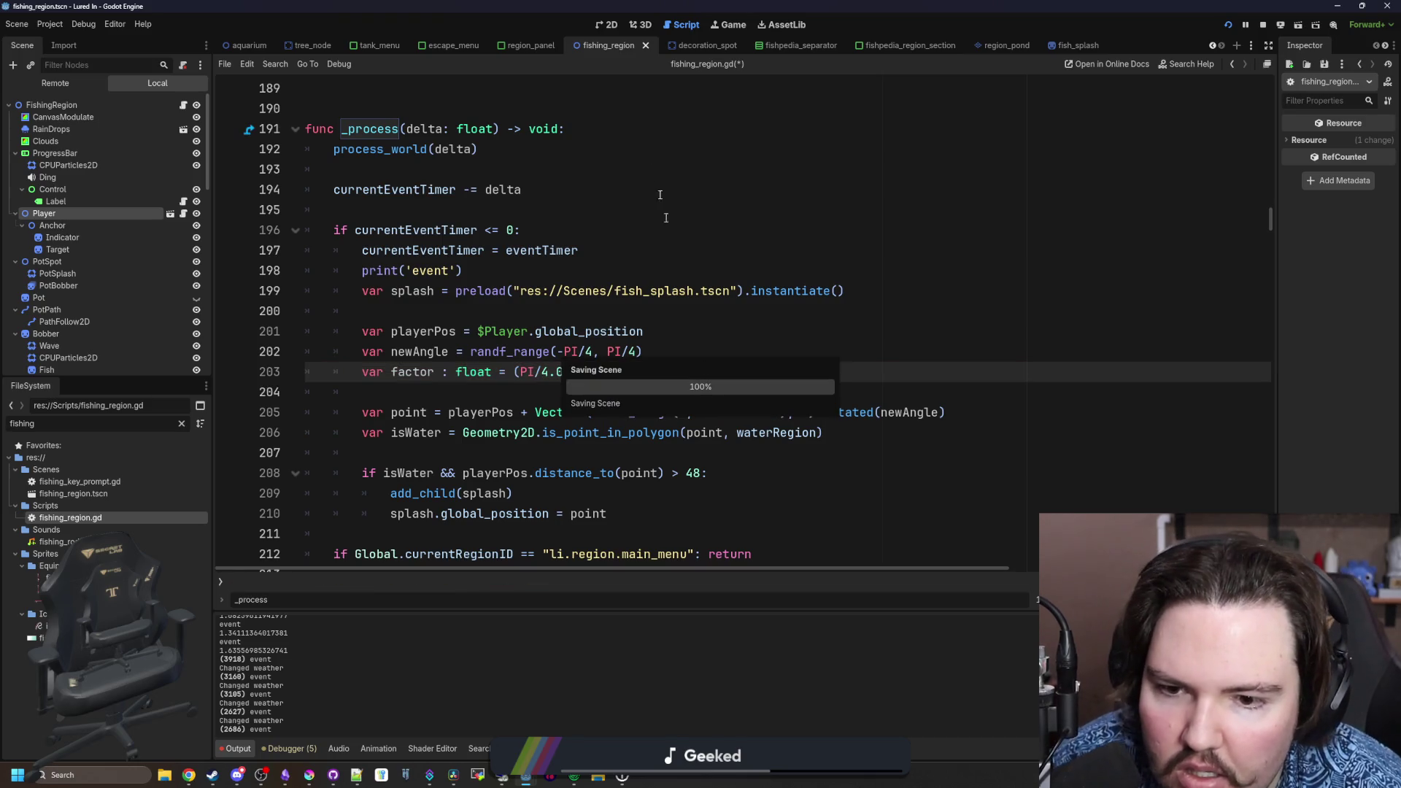
click(727, 24)
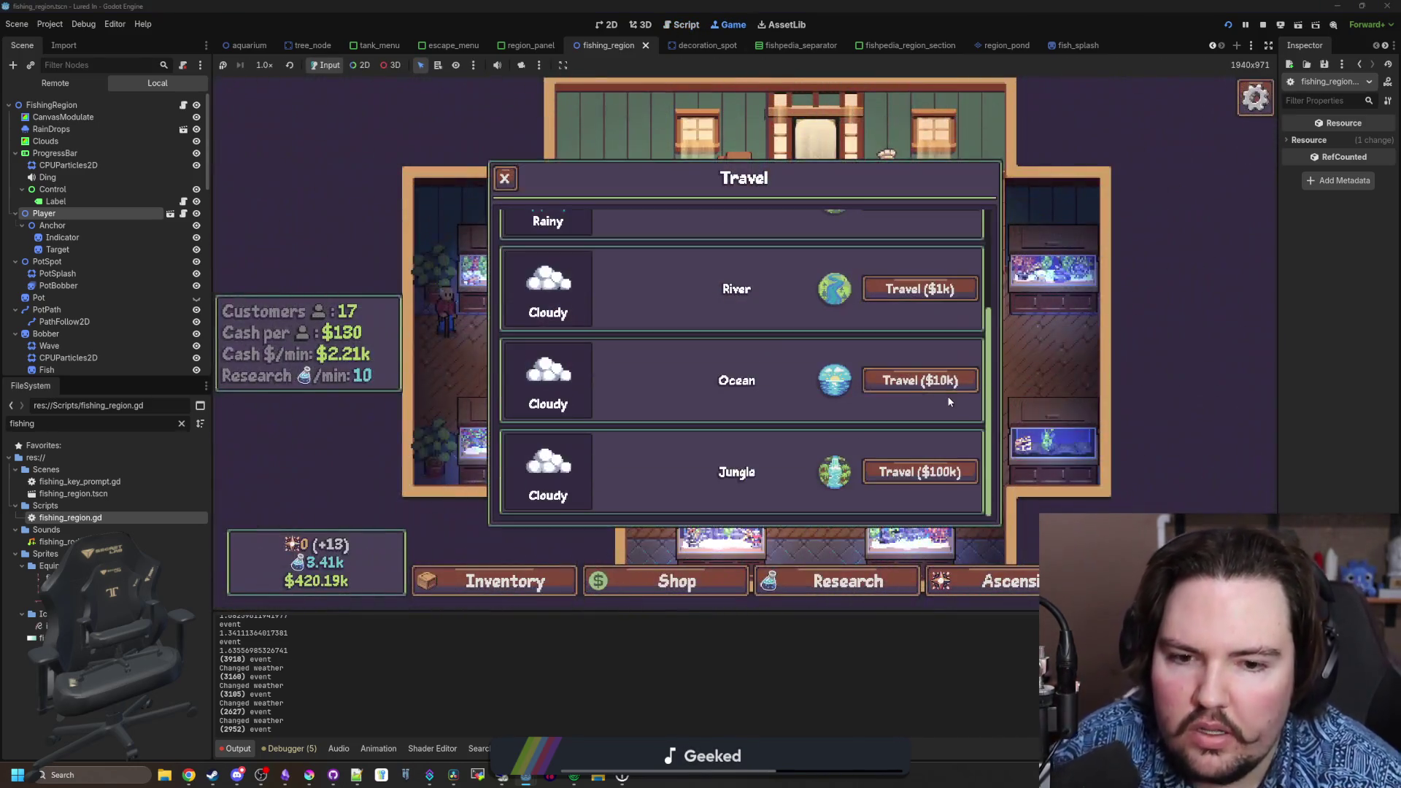
click(946, 383)
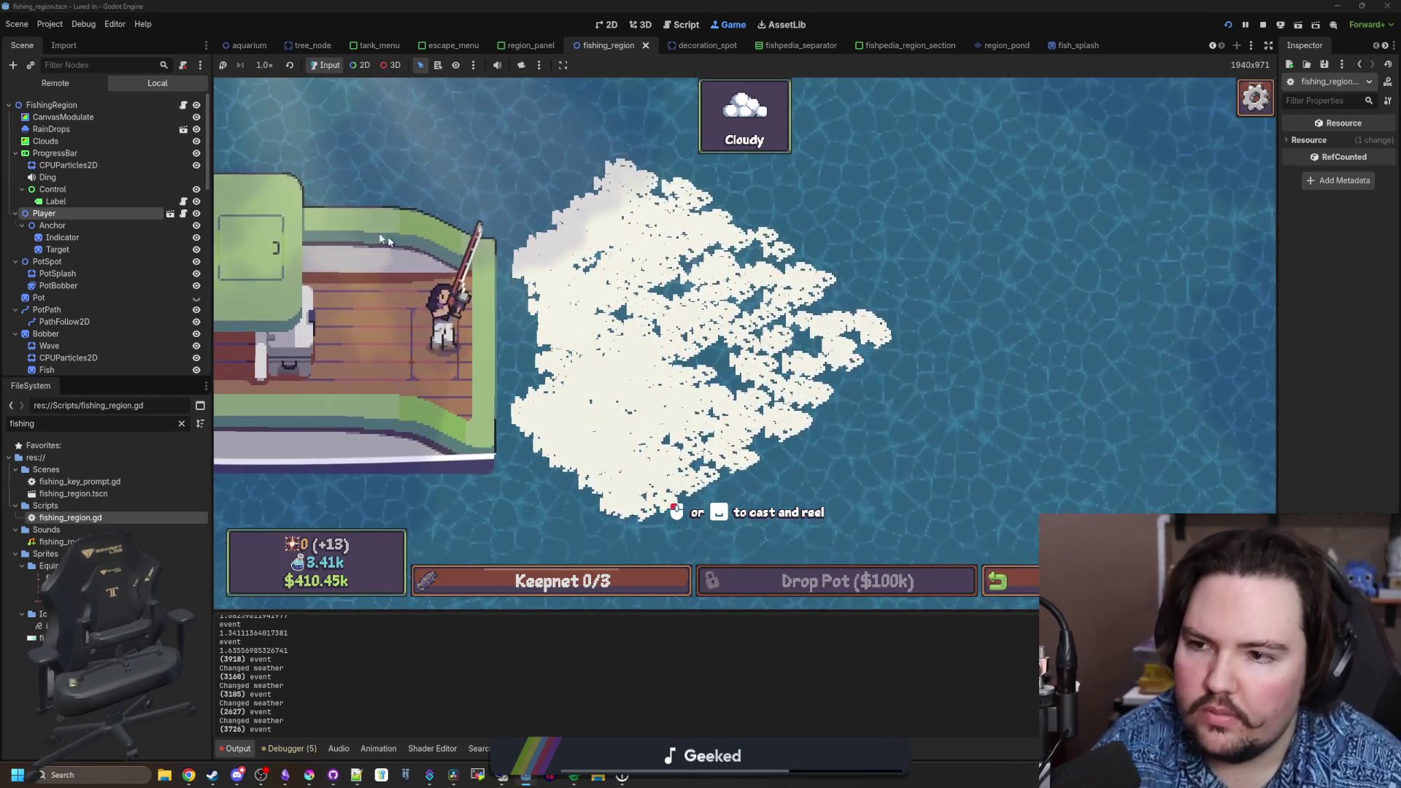
click(184, 107)
click(676, 382)
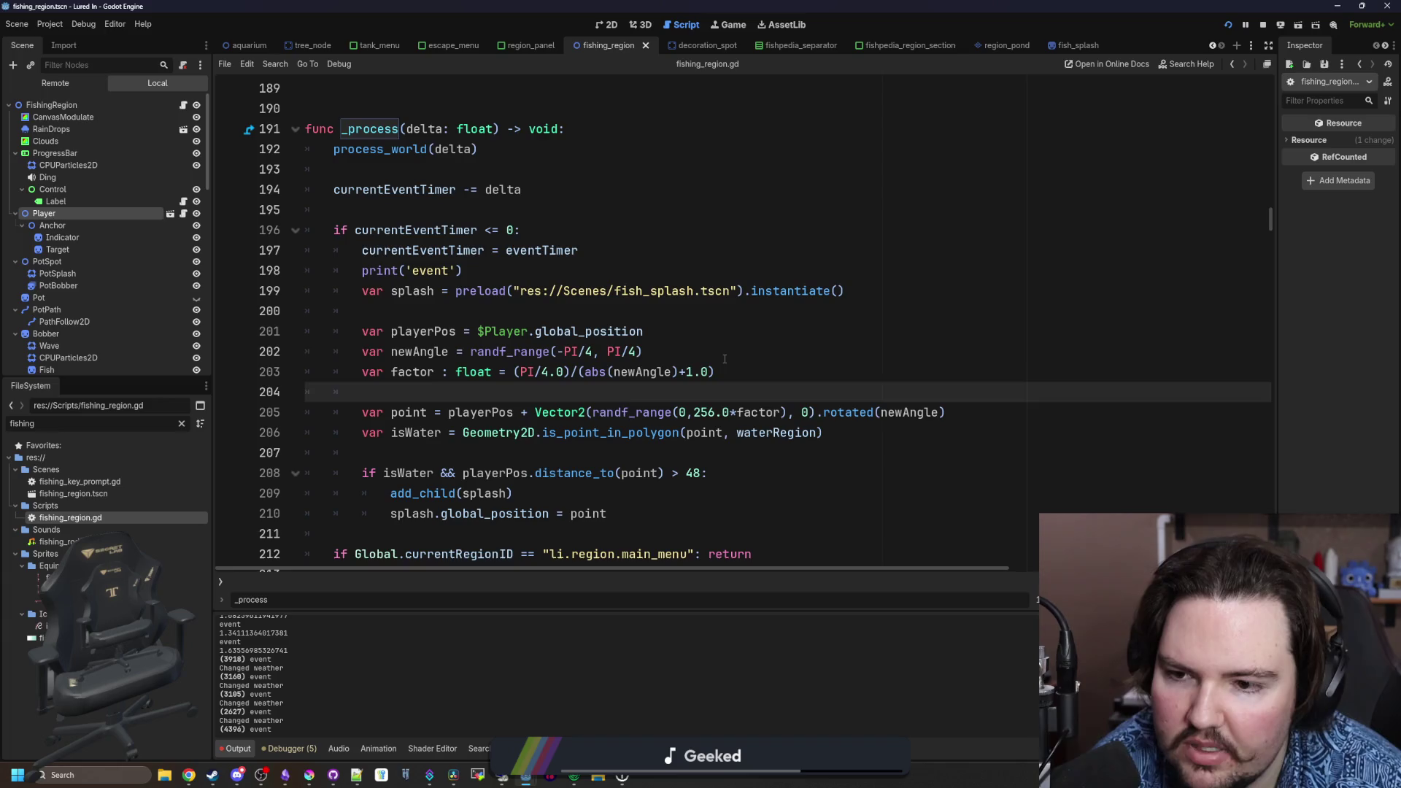
- Cut the splash expression from line 203 so factor defaults to 1.0
click(748, 356)
click(765, 363)
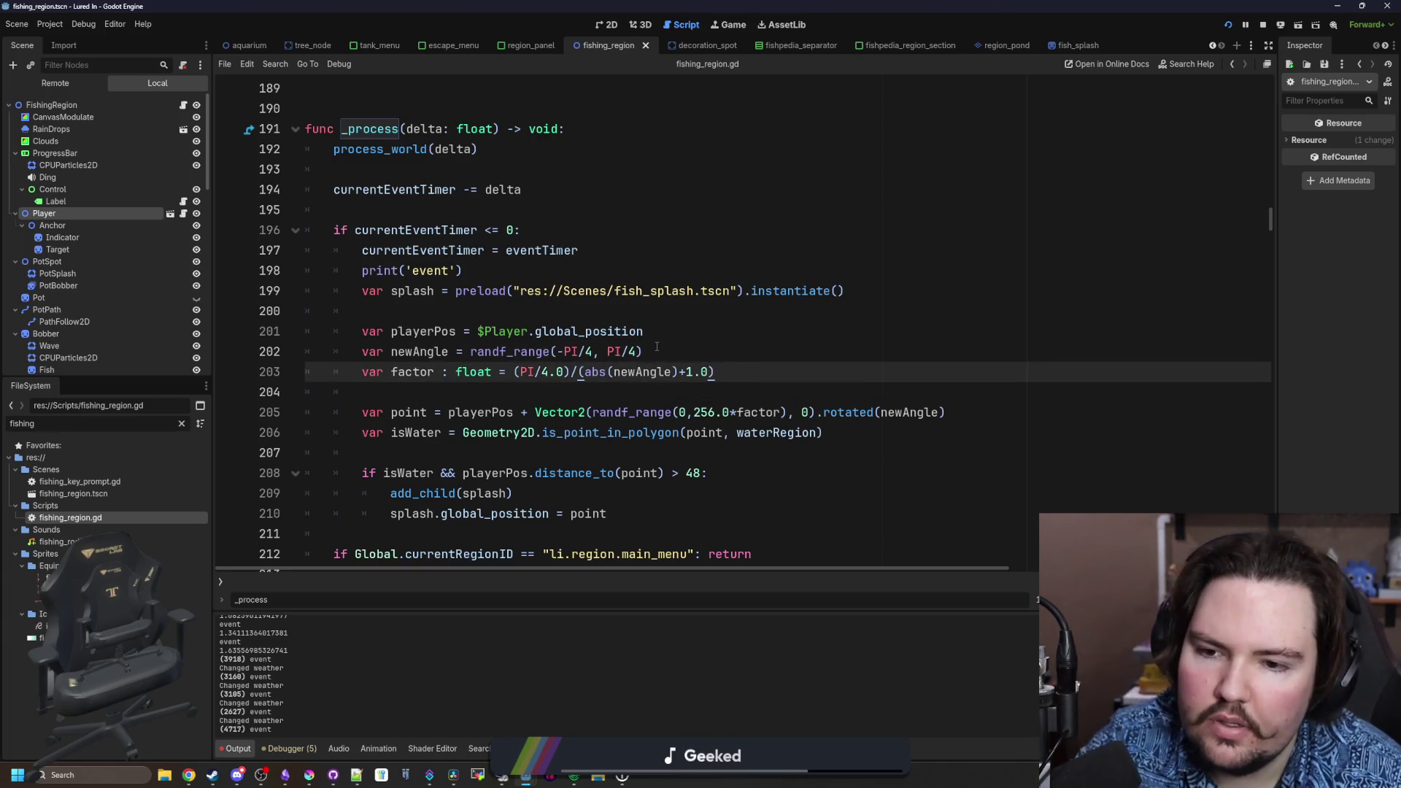
drag(731, 375, 545, 379)
key(BackSpace)
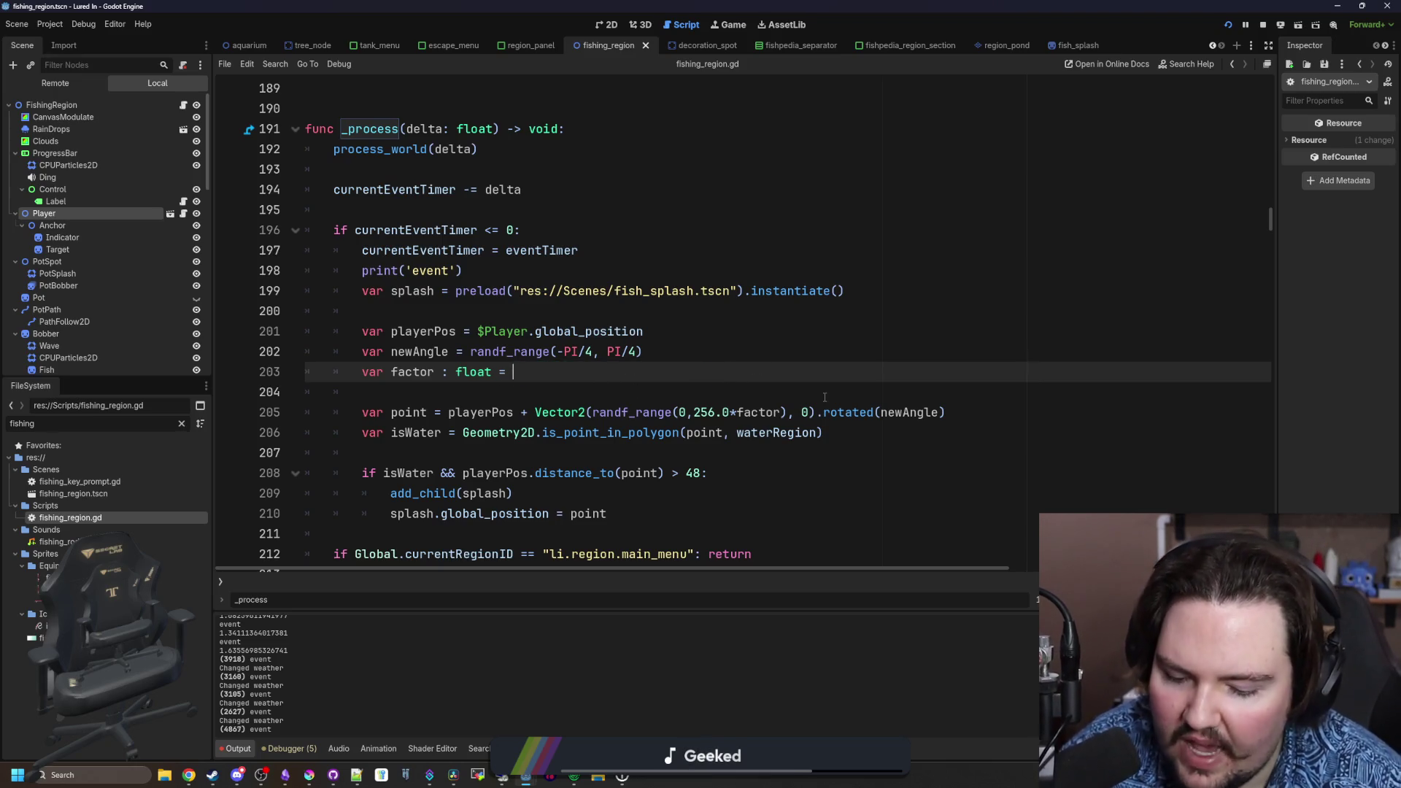
text(1.0)
key(Return)
key(Return)
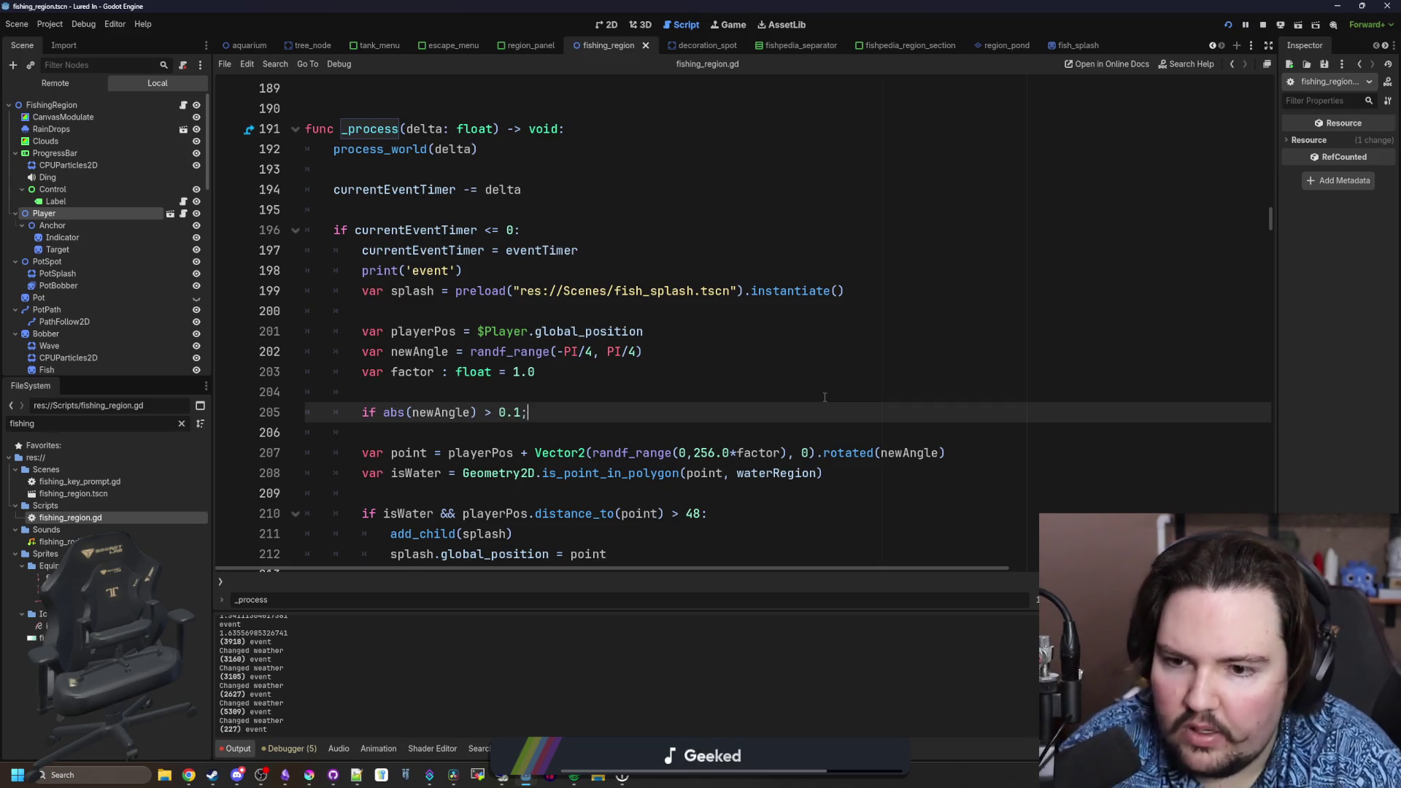
- Add 'if abs(newAngle) > 0.1:' with the pasted factor assignment inside, and save
key(Return)
key(BackSpace)
key(BackSpace)
text(:)
key(Return)
text((PI/4.0)/(abs(newAngle)+1.0))
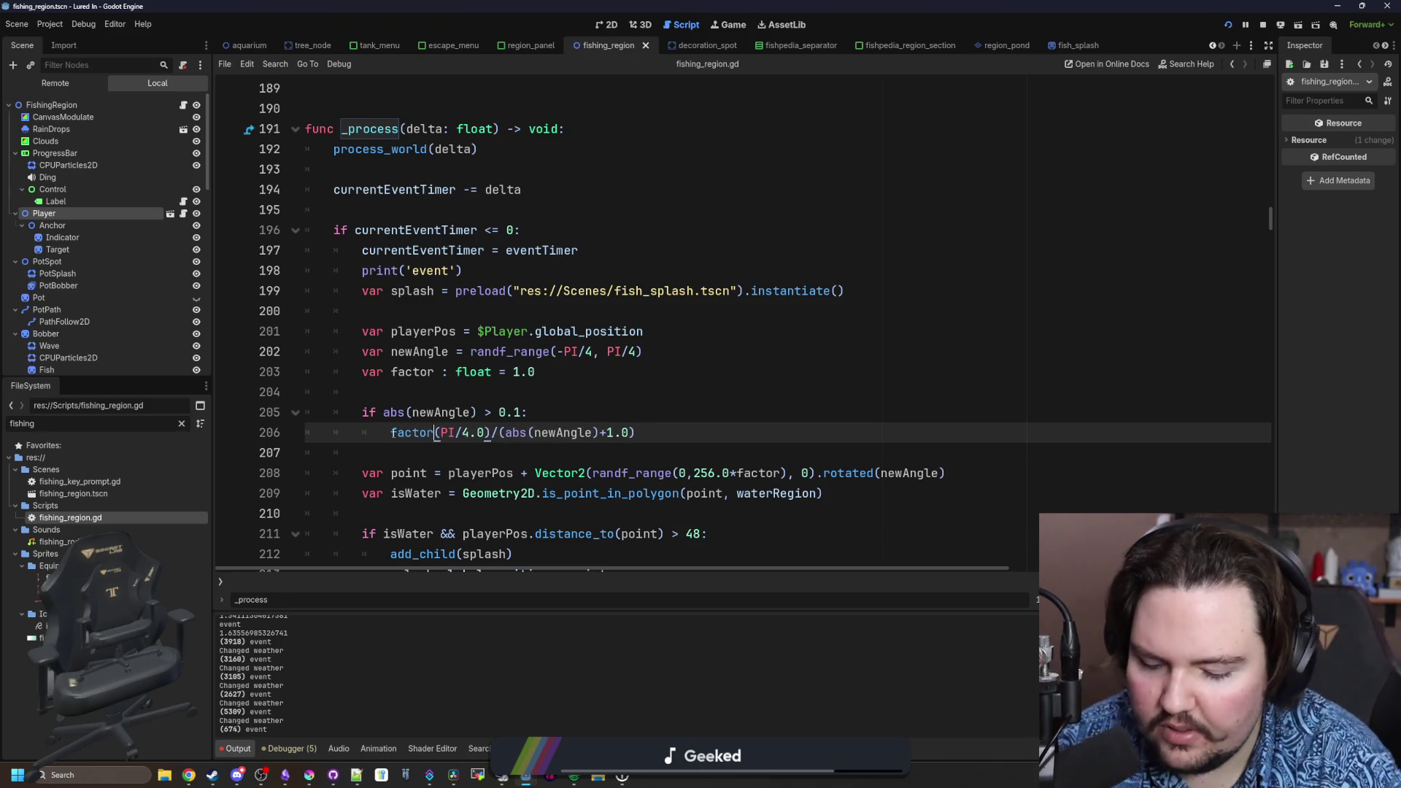
text(=)
click(597, 453)
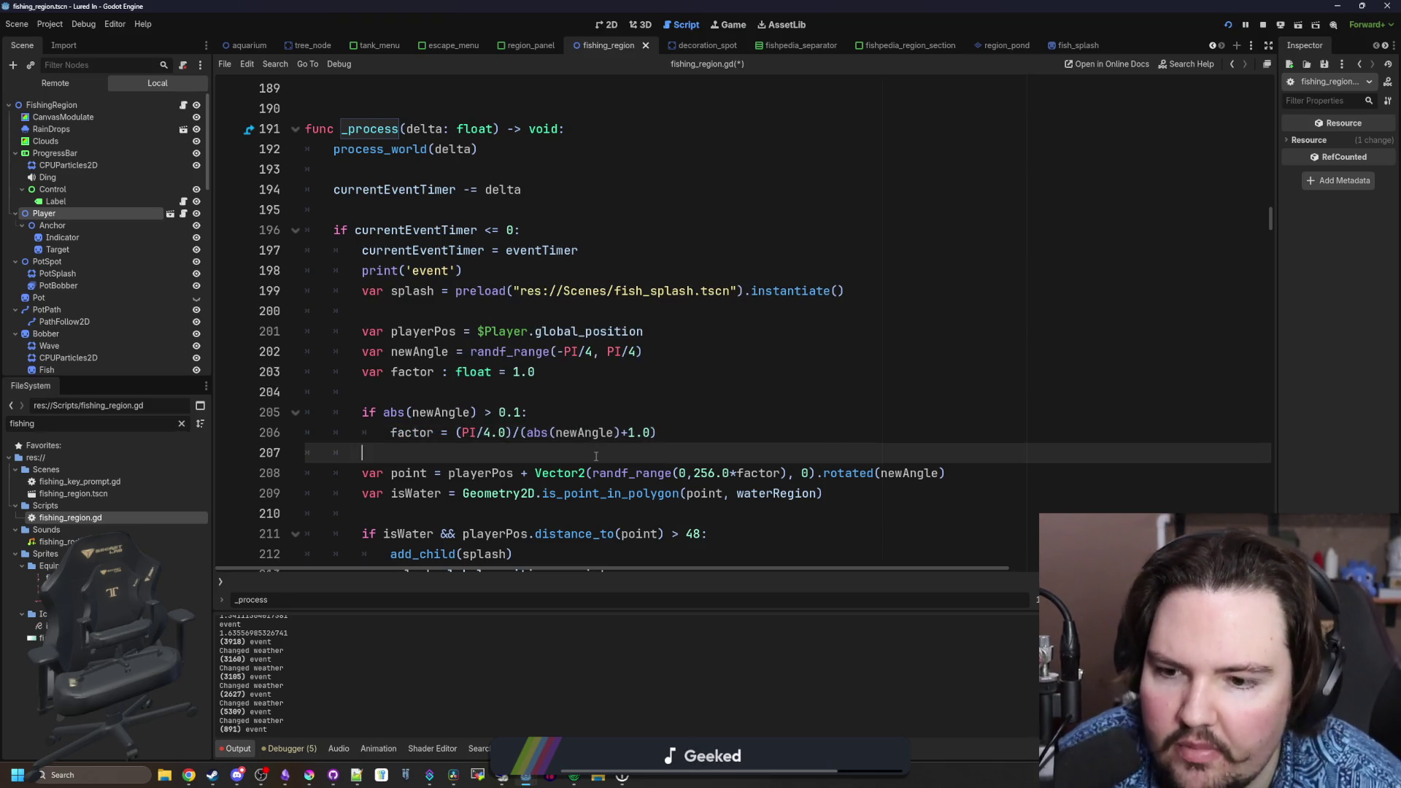
scroll(596, 456, down, 1)
key(ctrl+s)
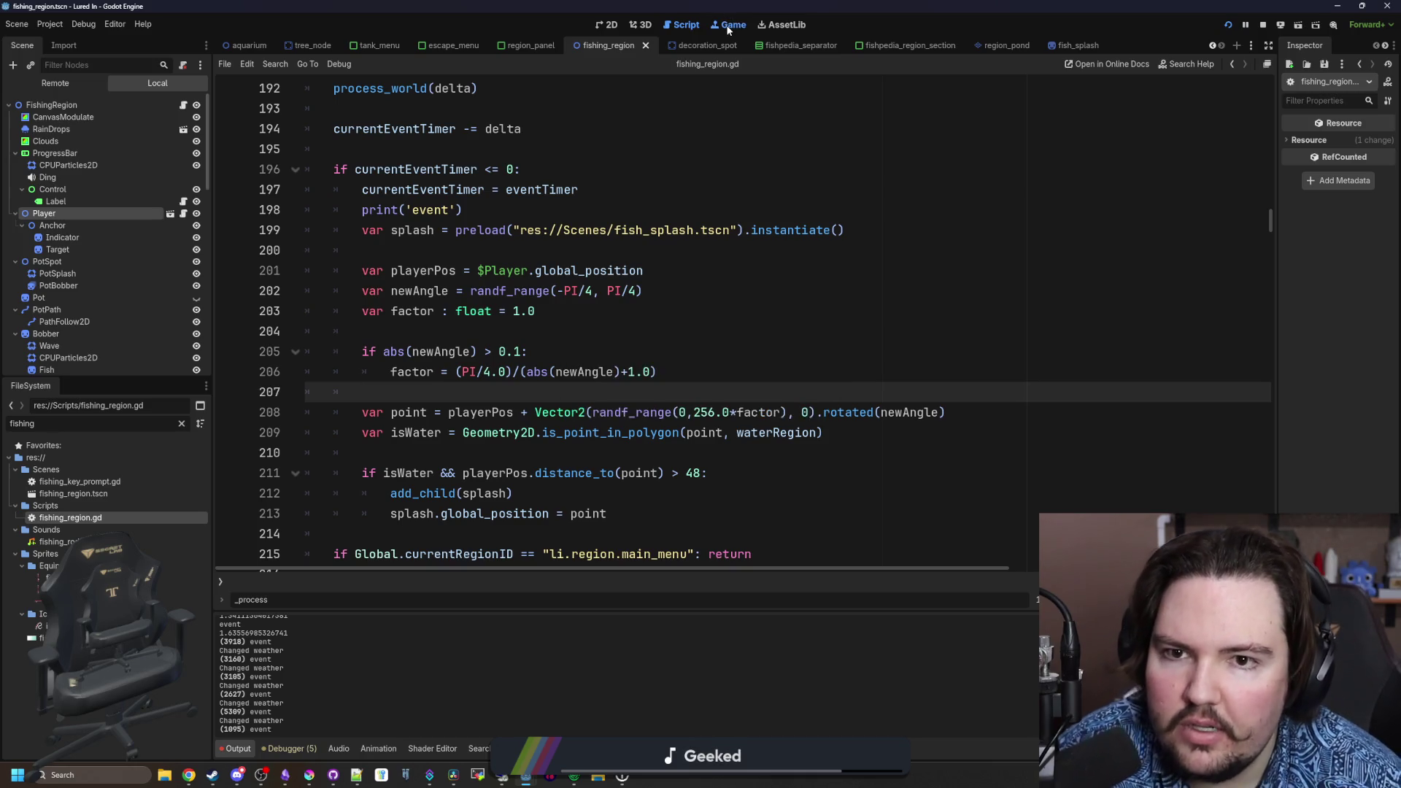
click(726, 24)
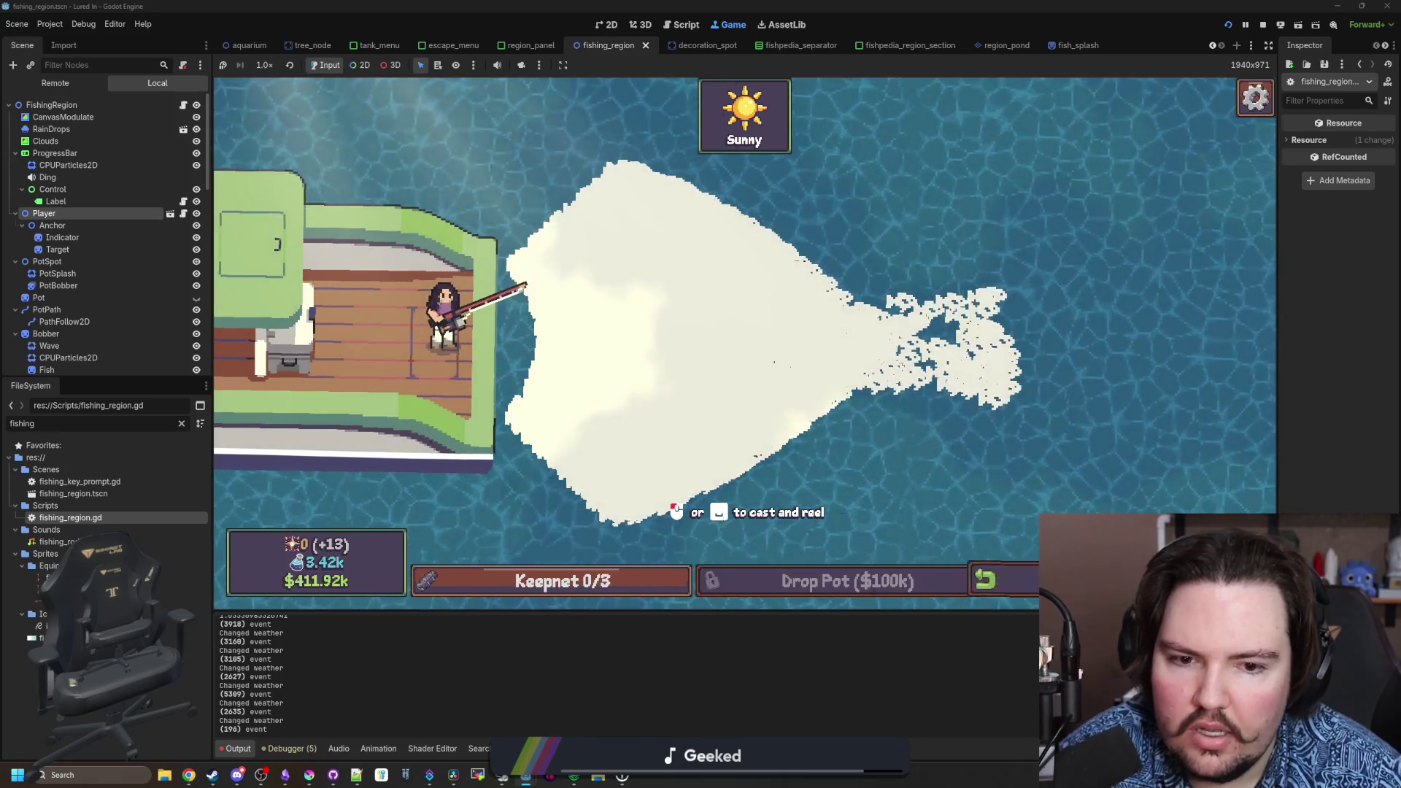
click(986, 580)
scroll(900, 374, down, 2)
click(900, 373)
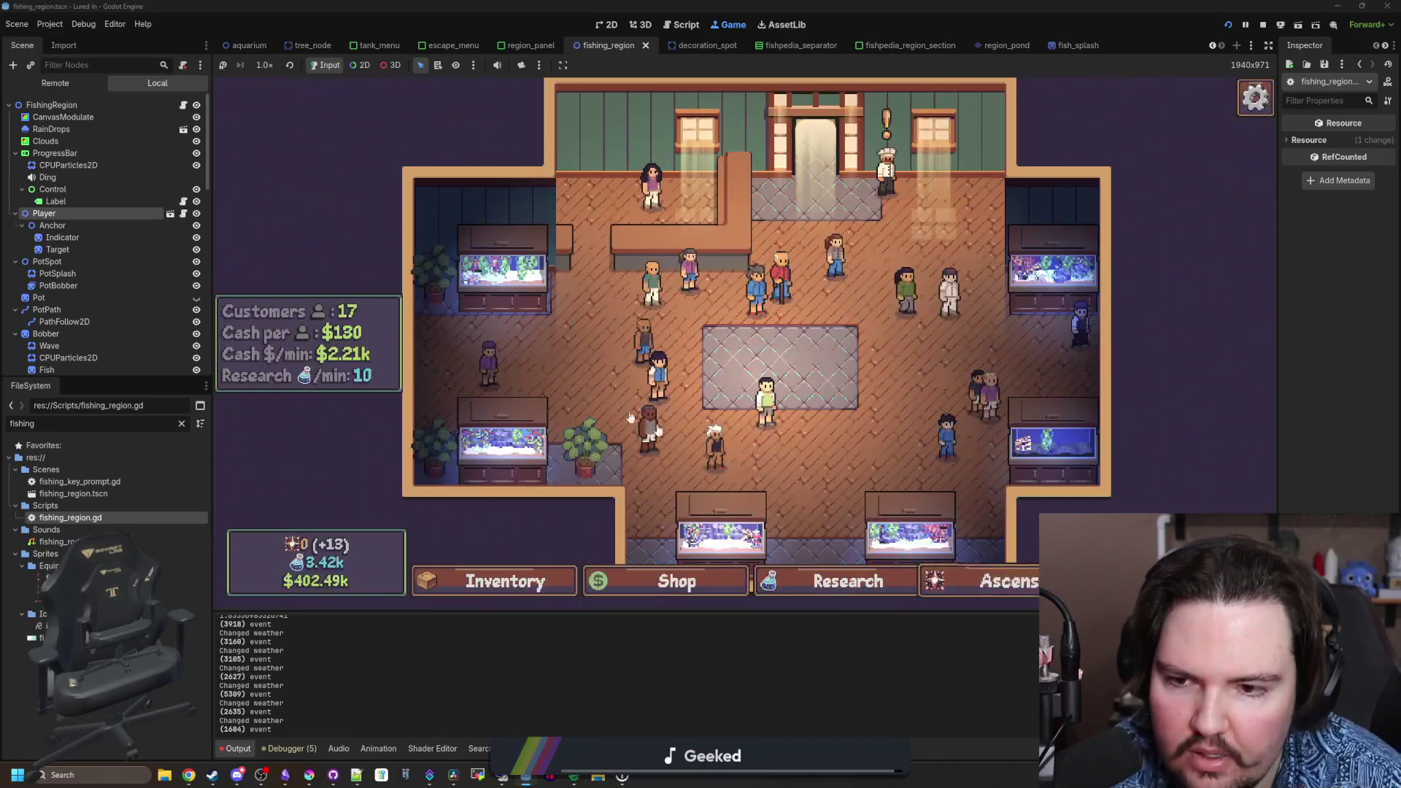
- Replace the 0.1 threshold on line 205 with PI/8.0, then return to the running game
click(182, 107)
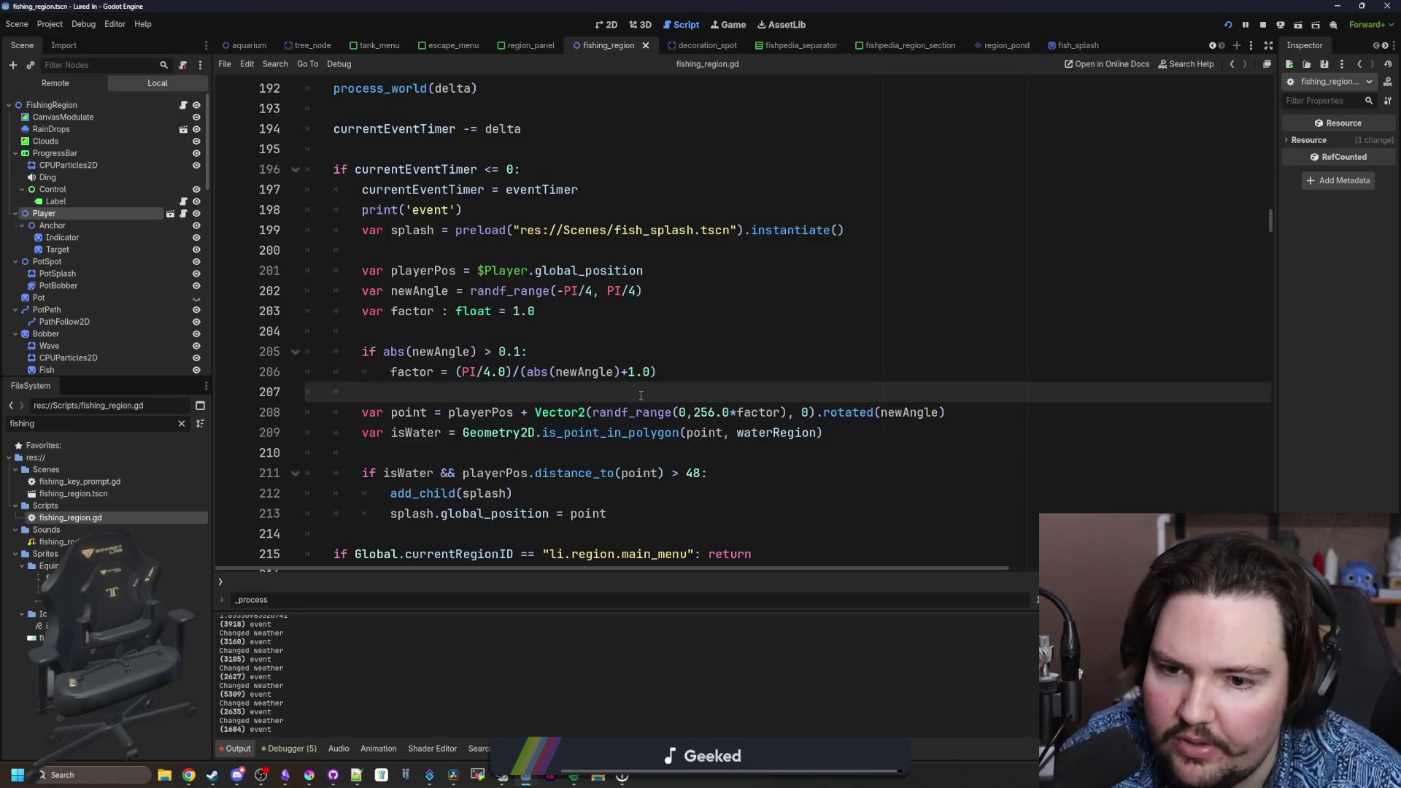
key(Up)
key(Up)
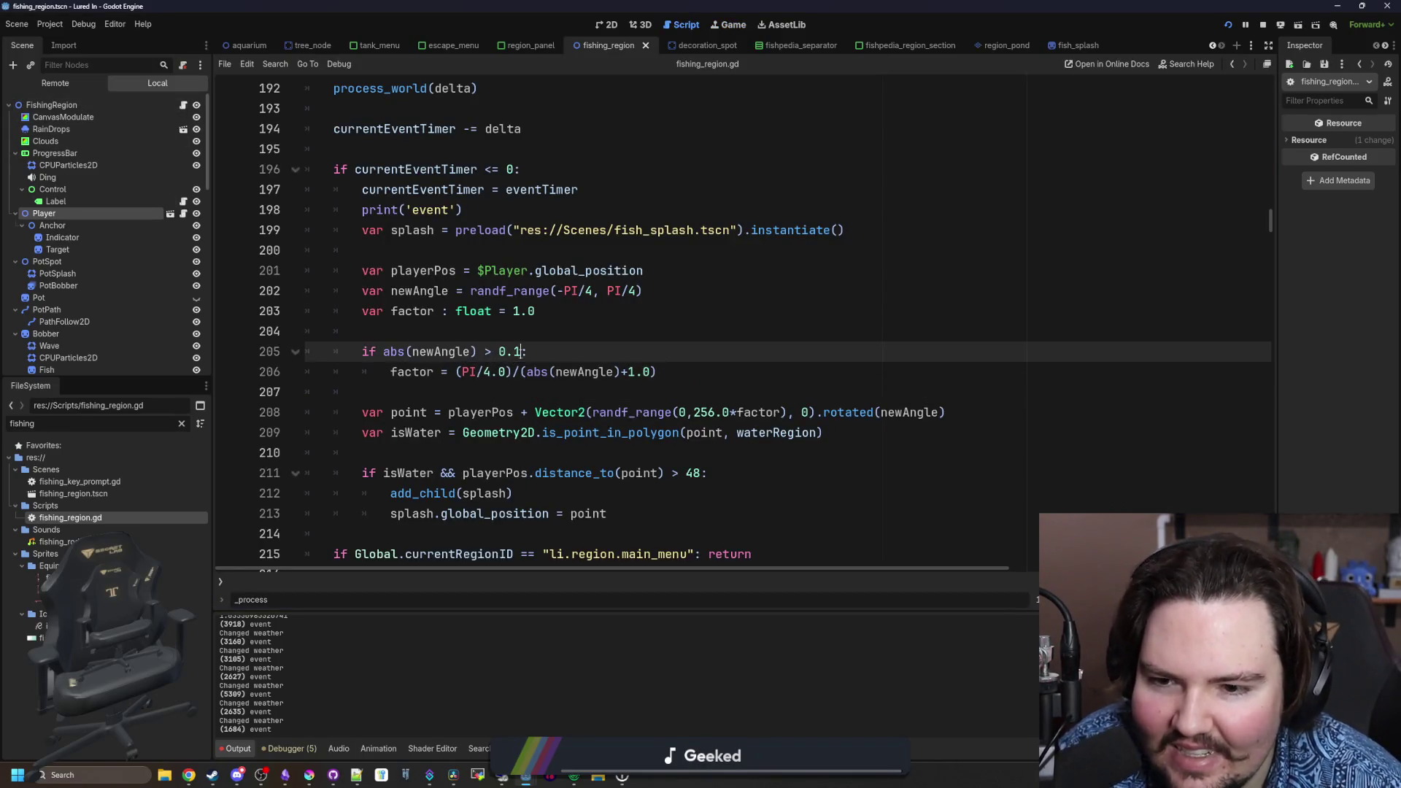
key(BackSpace)
key(BackSpace)
text(PI/8.)
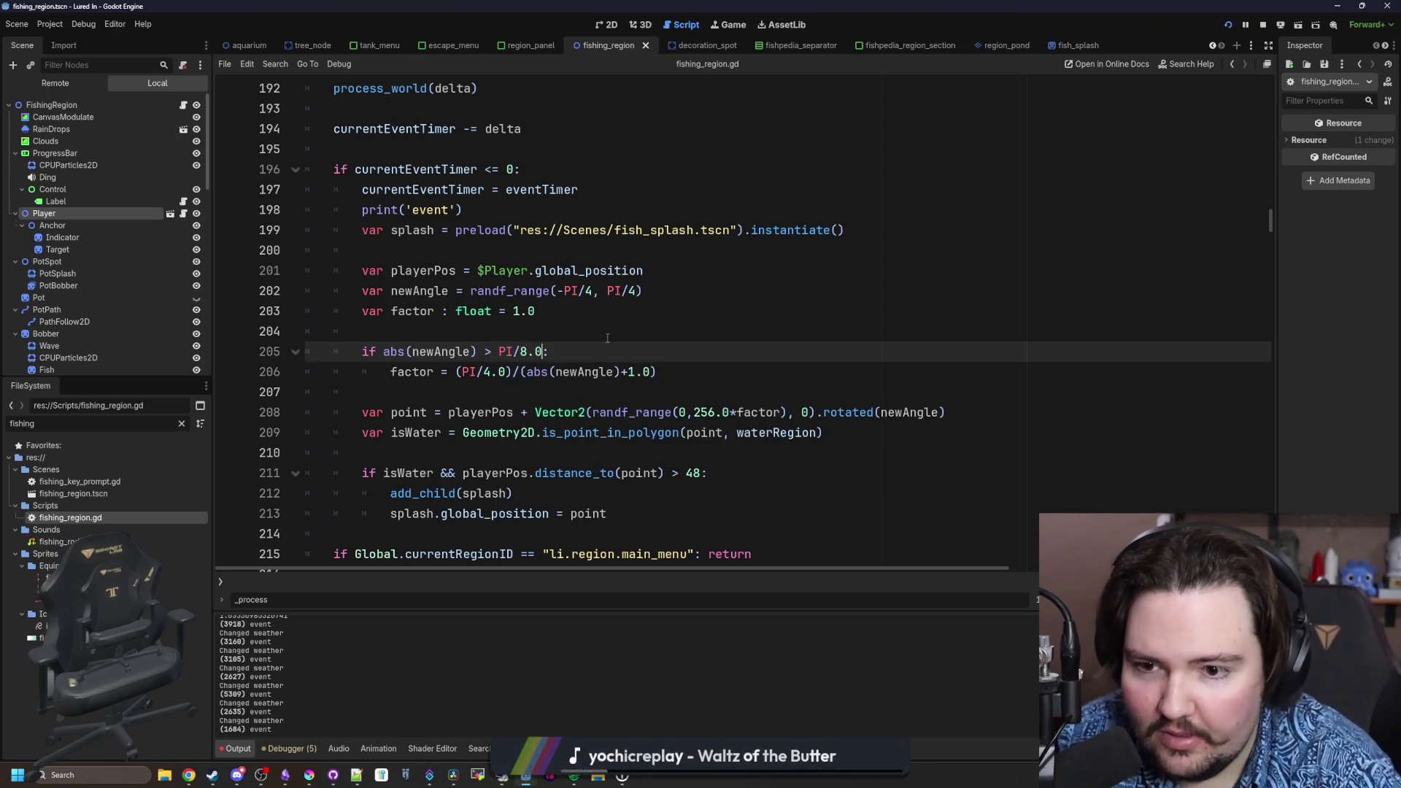
key(Up)
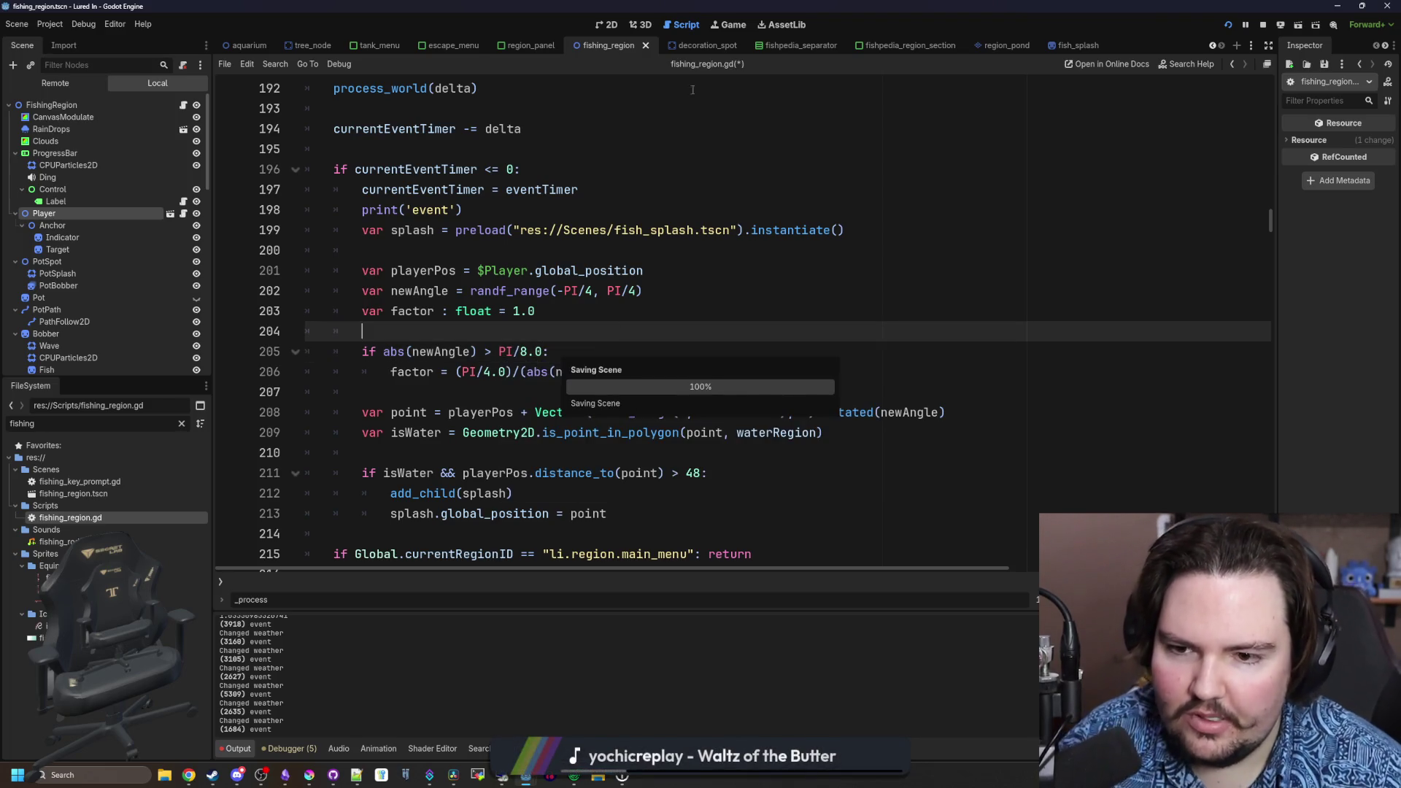
key(t)
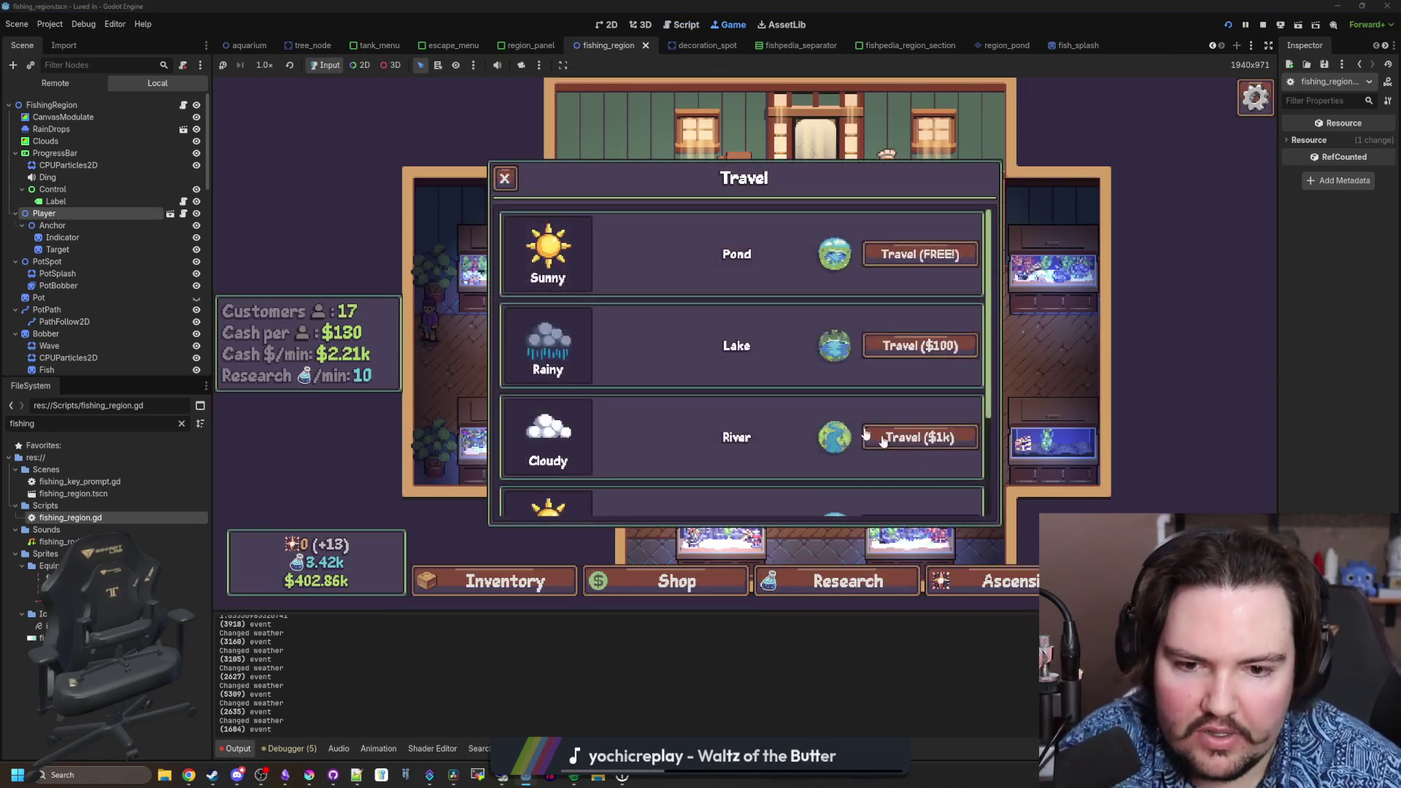
scroll(886, 438, down, 2)
- Travel to the Ocean ($10k) to watch splashes with the PI/8.0 threshold, then reopen fishing_region.gd
click(880, 390)
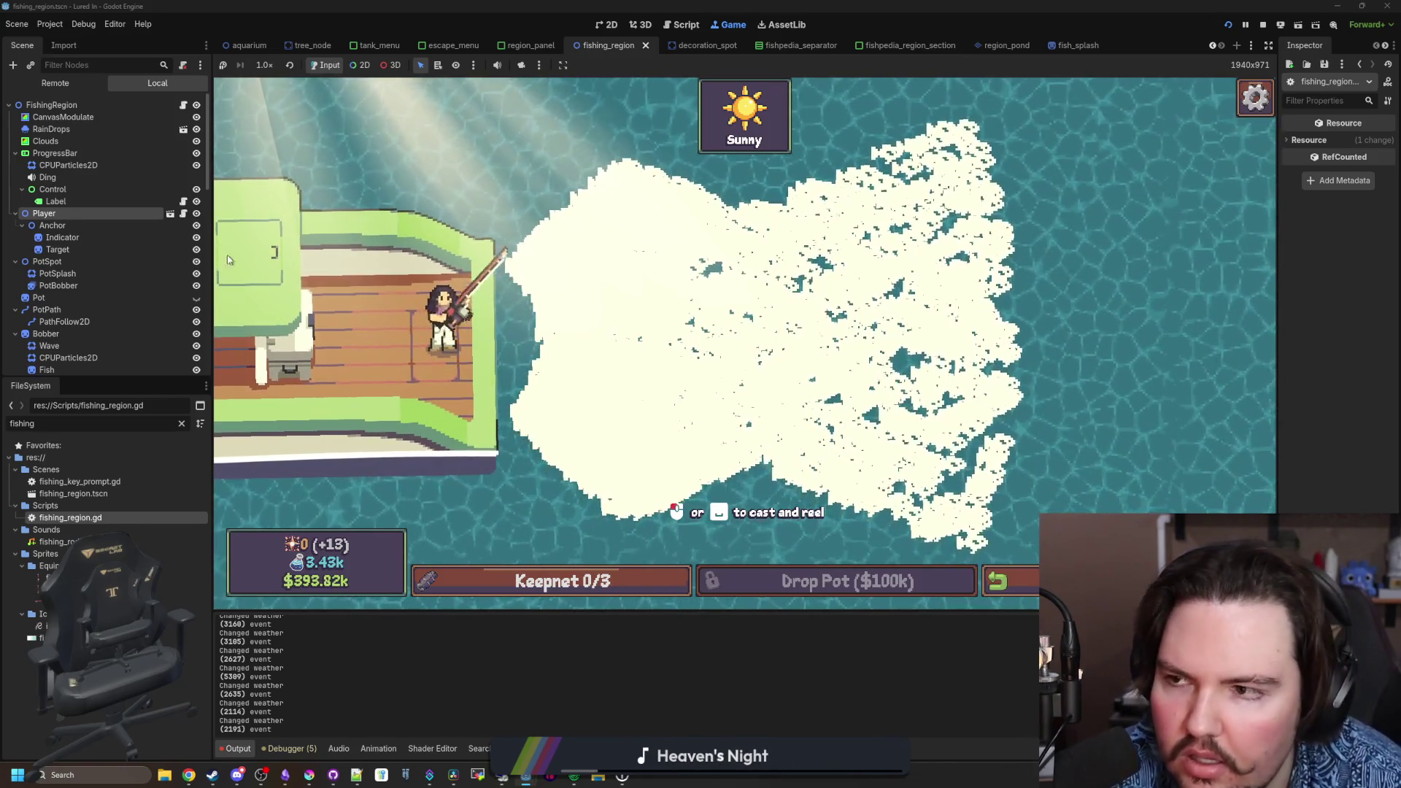
click(184, 106)
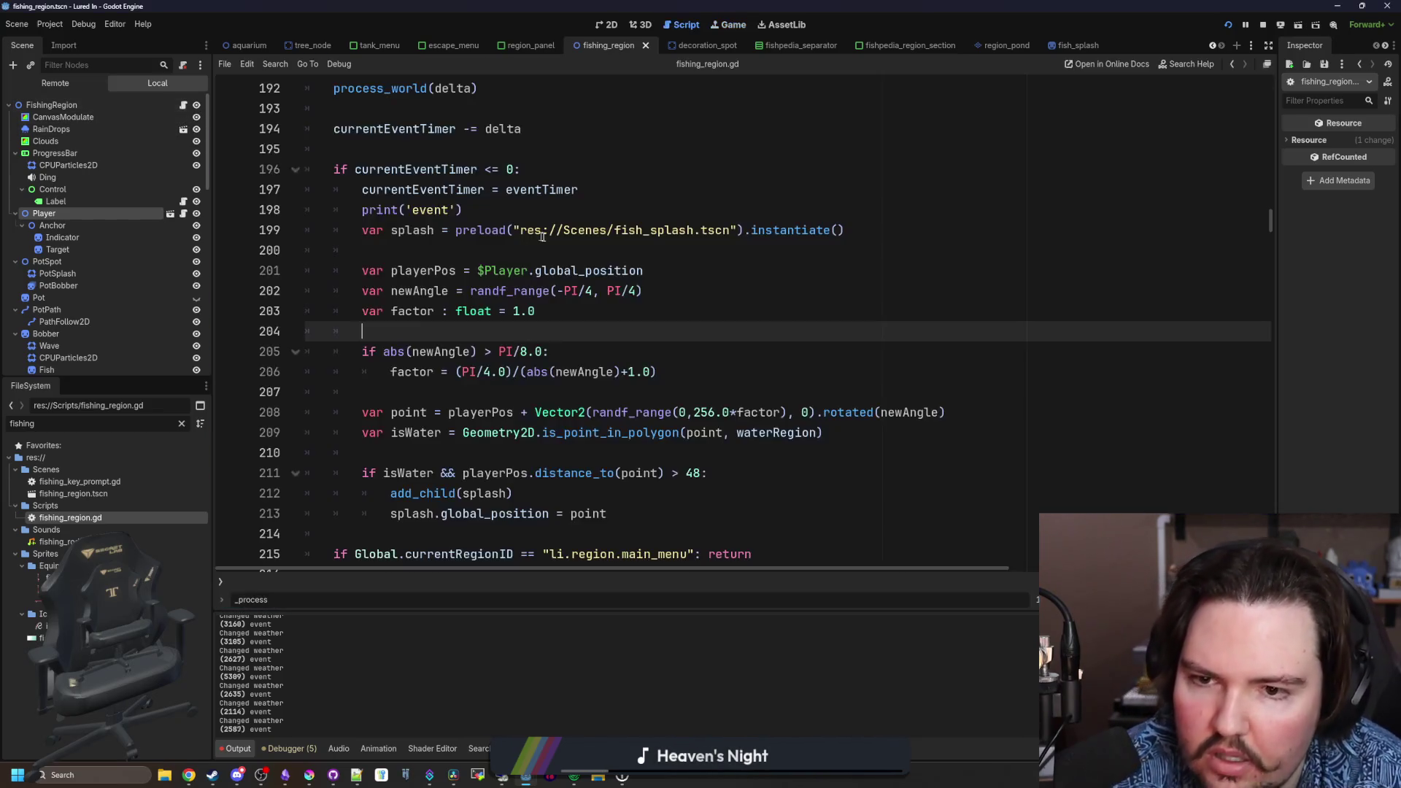